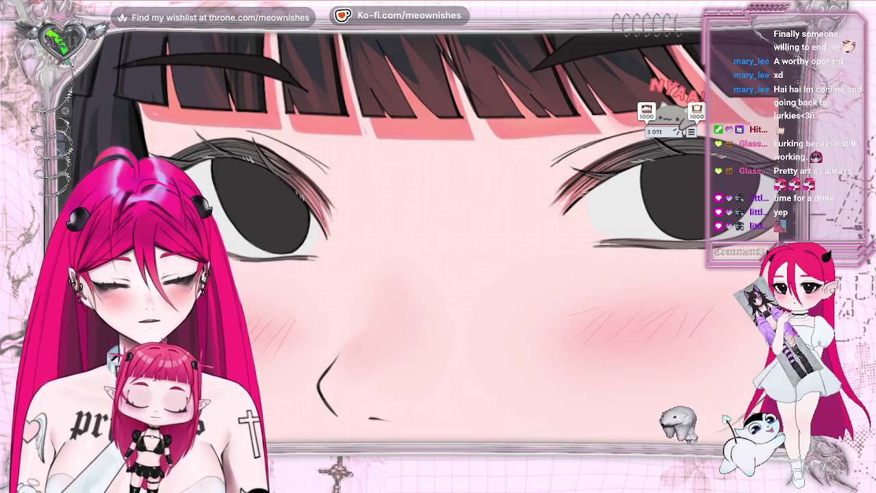
Zoom out to the whole illustration and mirror it to check the composition.
key("r")
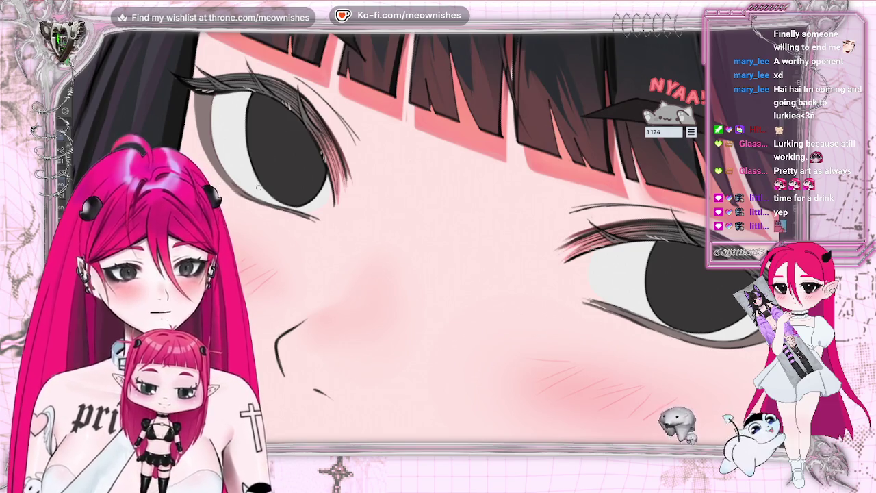
scroll(259, 187, "down", 2)
scroll(259, 188, "down", 3)
scroll(258, 188, "down", 3)
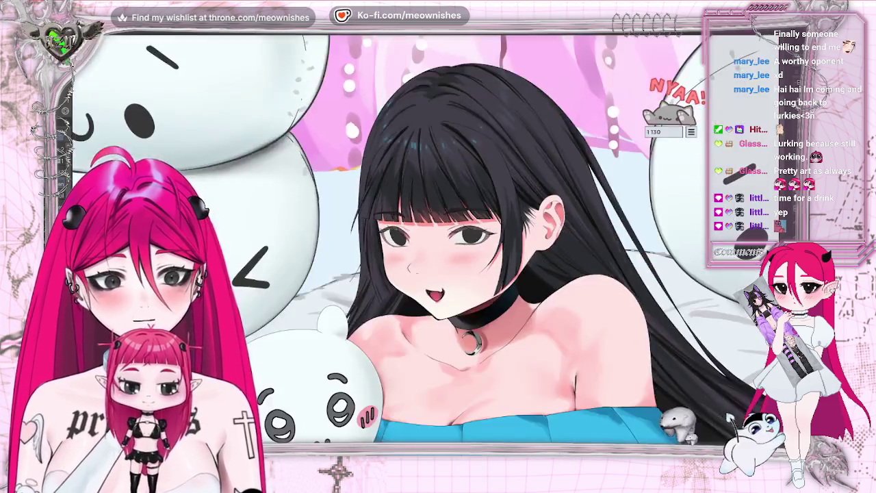
scroll(258, 188, "down", 1)
key("m")
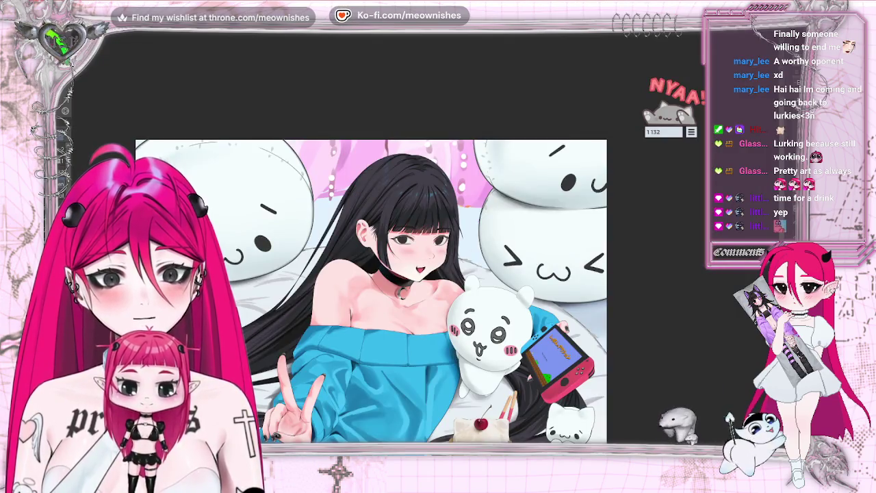
scroll(422, 243, "up", 4)
scroll(422, 243, "up", 2)
scroll(421, 243, "up", 2)
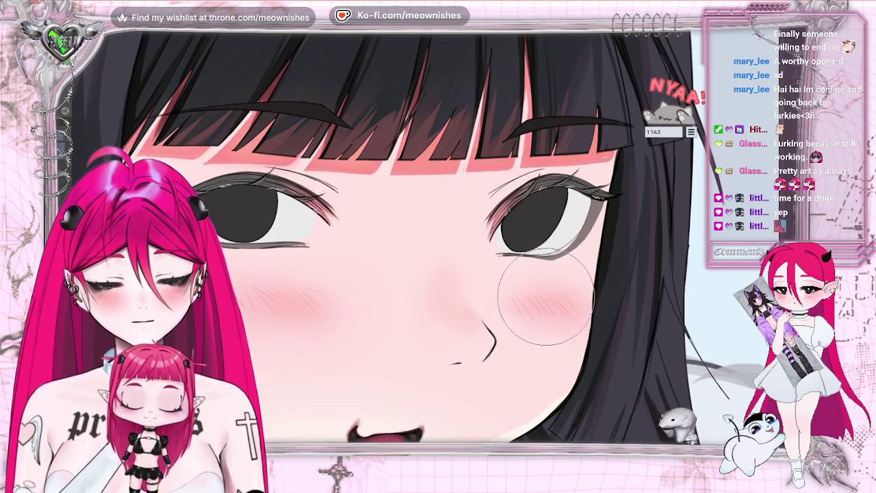
Zoom out again, mirror the illustration, restore normal orientation and return to the face.
scroll(607, 253, "down", 2)
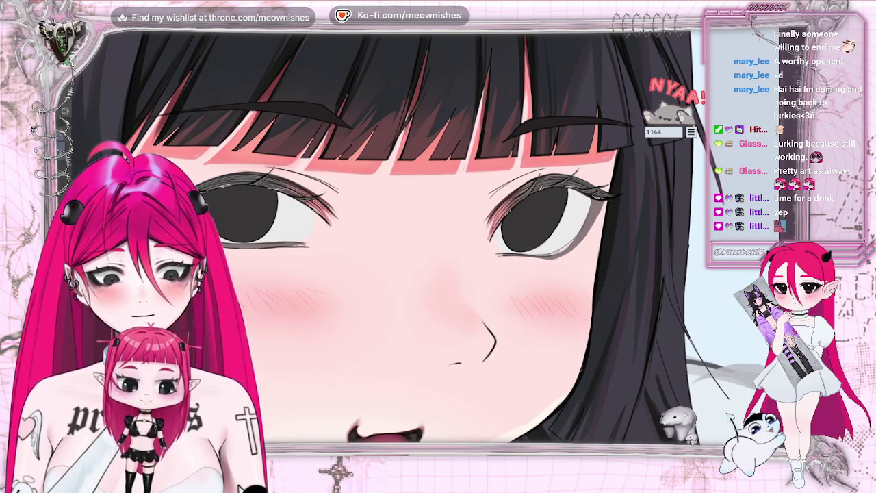
scroll(608, 253, "down", 2)
scroll(608, 253, "down", 4)
scroll(608, 253, "down", 1)
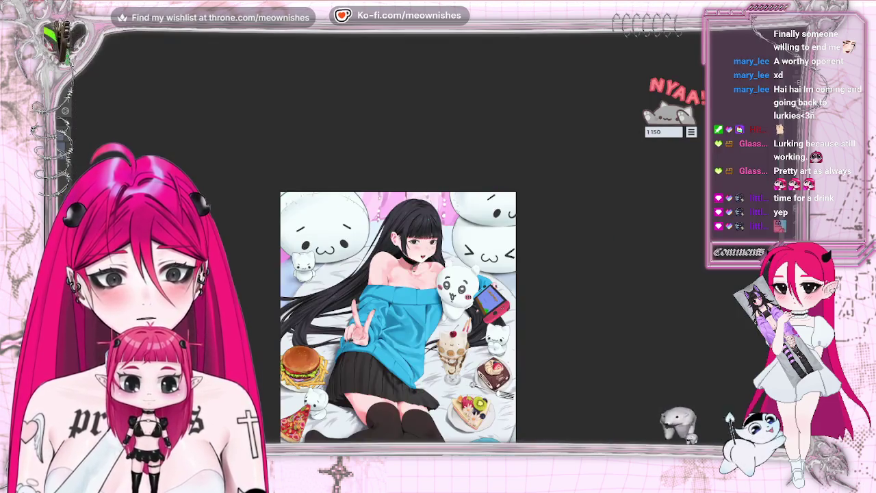
scroll(428, 247, "up", 2)
key("m")
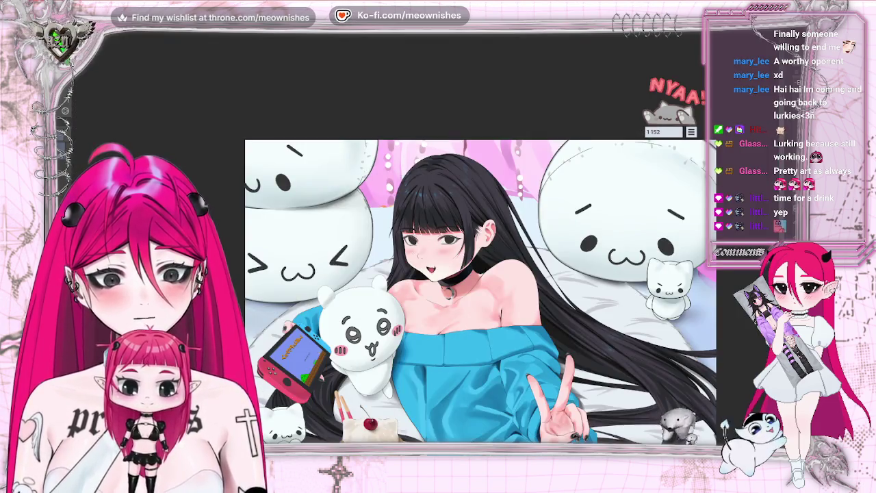
key("m")
scroll(421, 244, "up", 3)
scroll(420, 244, "up", 4)
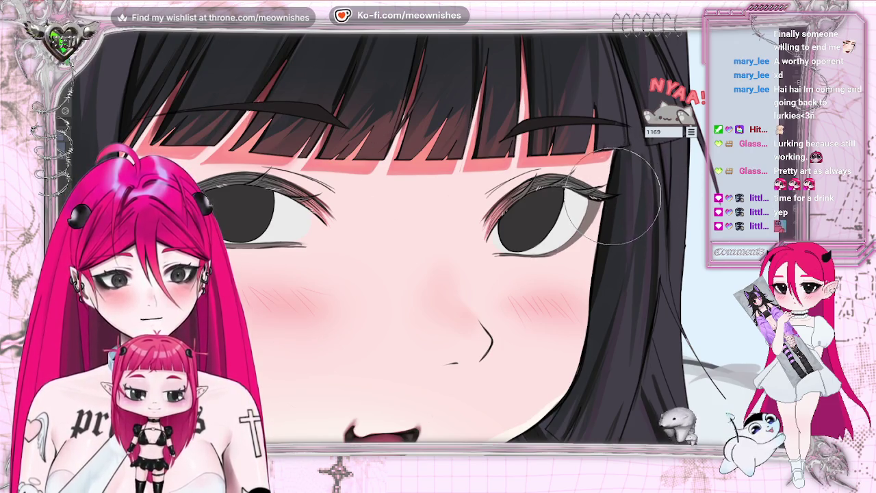
key("h")
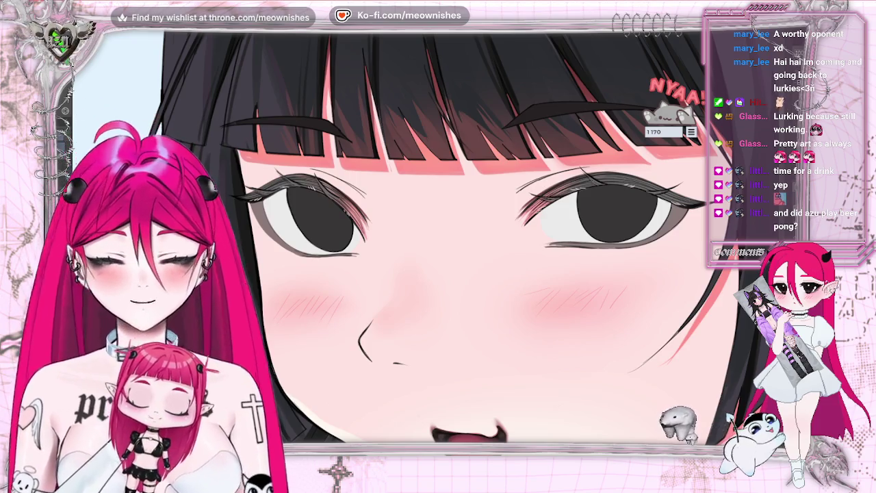
key("h")
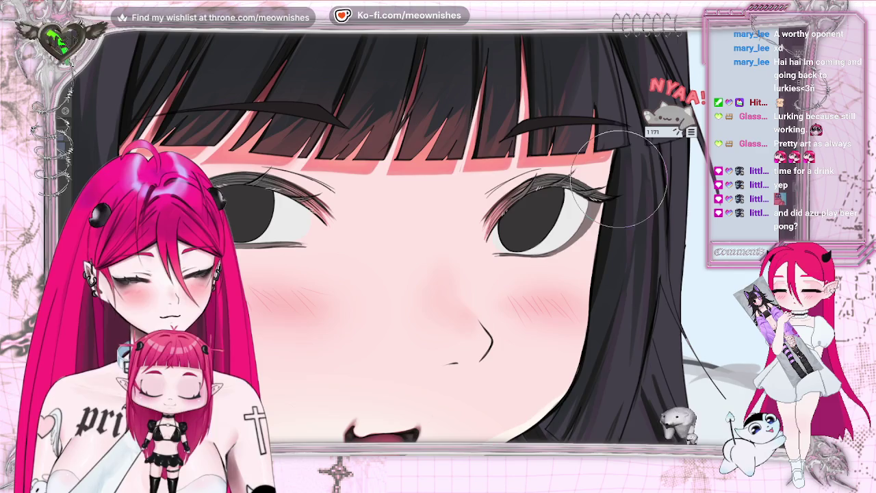
scroll(416, 245, "down", 5)
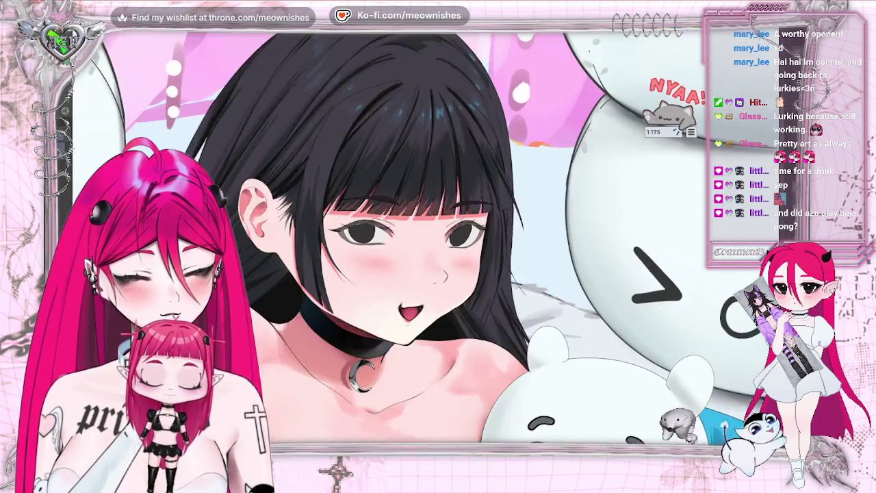
Mirror the close-up of the face to check the eyes, then flip it back.
scroll(416, 245, "down", 4)
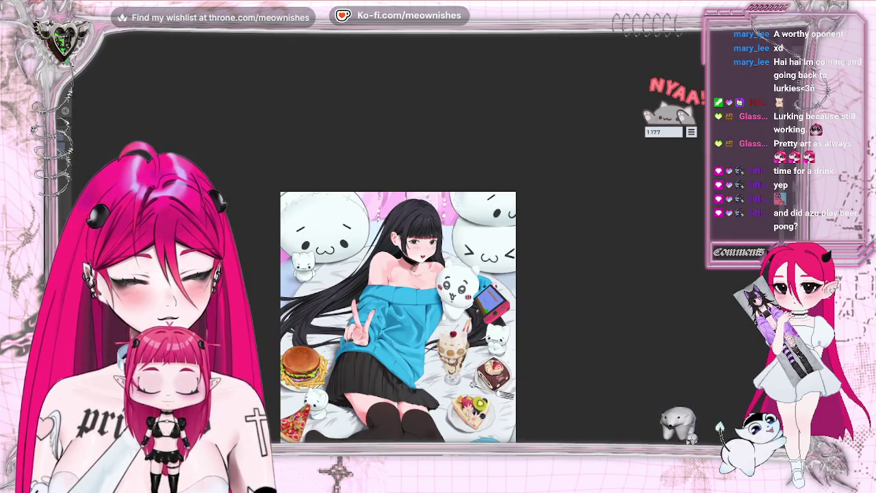
scroll(403, 242, "up", 5)
scroll(403, 242, "up", 3)
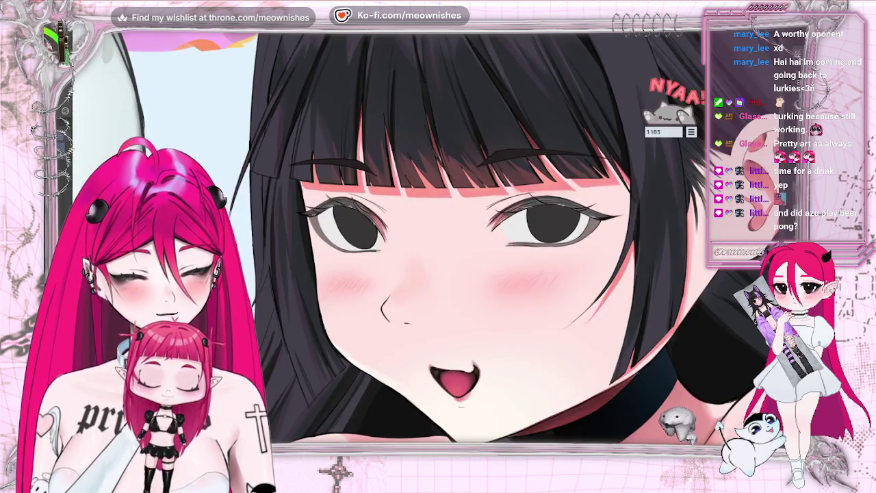
scroll(415, 245, "down", 5)
scroll(415, 246, "down", 3)
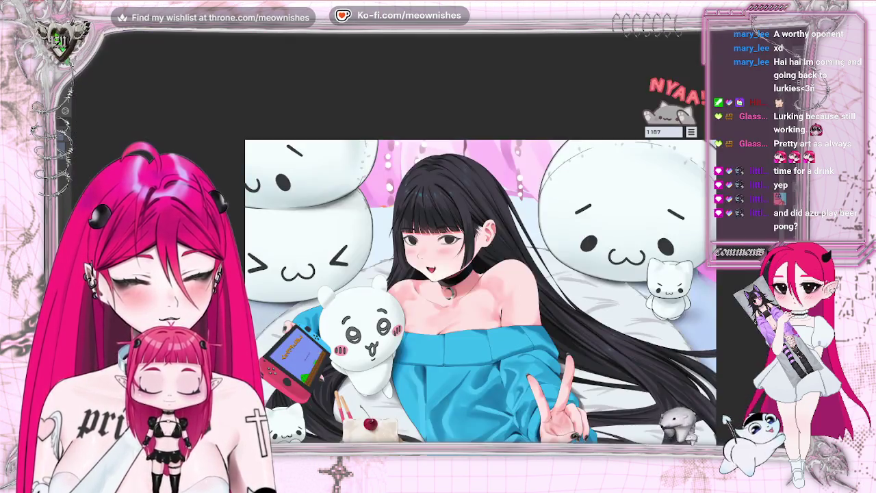
scroll(426, 242, "up", 5)
scroll(425, 242, "up", 3)
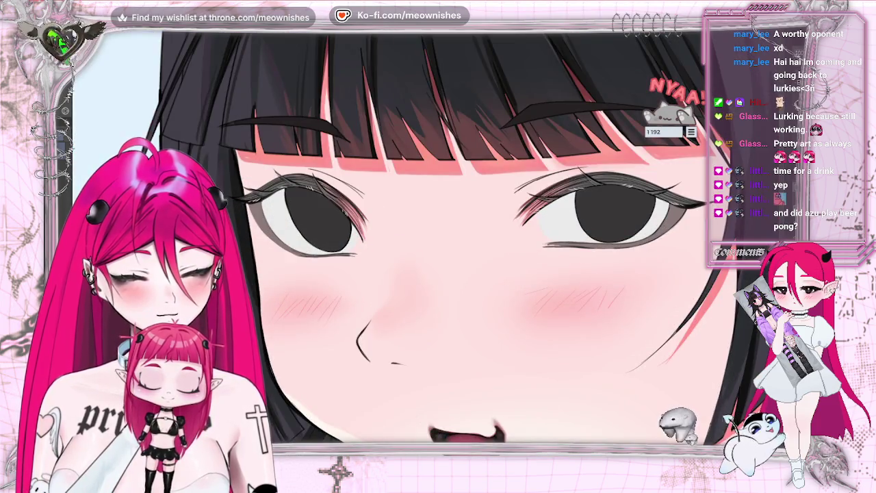
key("h")
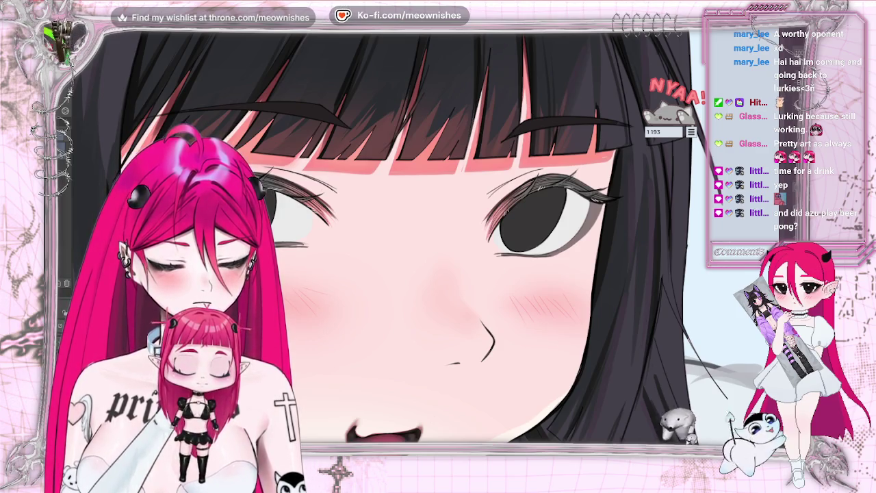
key("h")
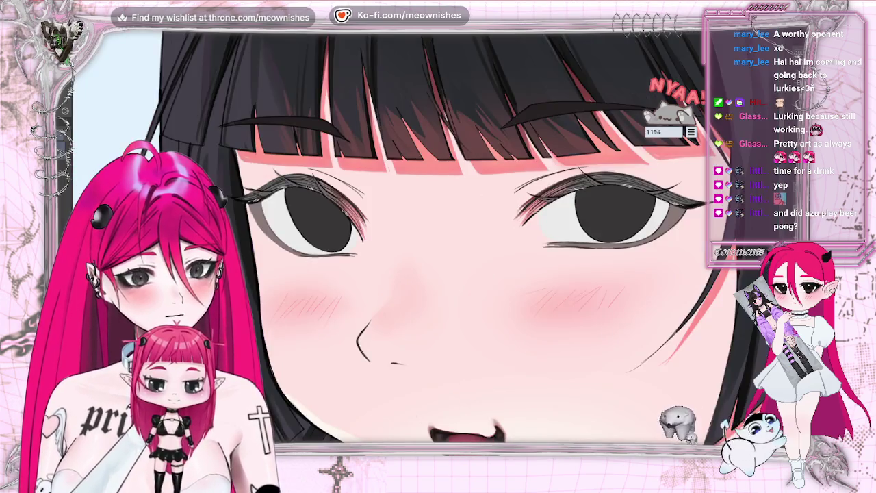
Shrink the whole artwork to a small thumbnail and mirror it to judge the composition.
key("ctrl+minus")
key("ctrl+minus")
key("ctrl+minus")
key("ctrl+minus")
key("ctrl+minus")
key("ctrl+minus")
key("ctrl+minus")
key("ctrl+minus")
key("ctrl+plus")
key("ctrl+plus")
key("ctrl+plus")
key("ctrl+plus")
key("ctrl+plus")
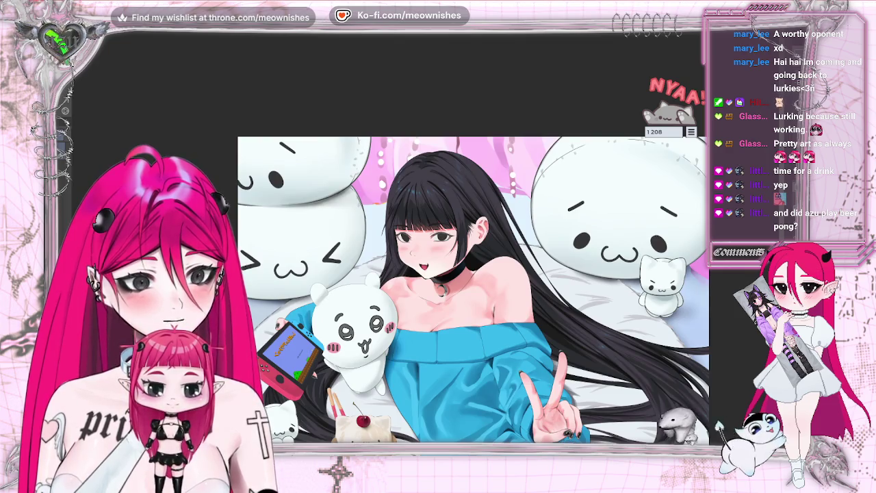
key("h")
key("ctrl+minus")
key("ctrl+minus")
key("ctrl+minus")
key("ctrl+plus")
key("ctrl+plus")
key("ctrl+plus")
key("ctrl+plus")
key("ctrl+plus")
key("ctrl+plus")
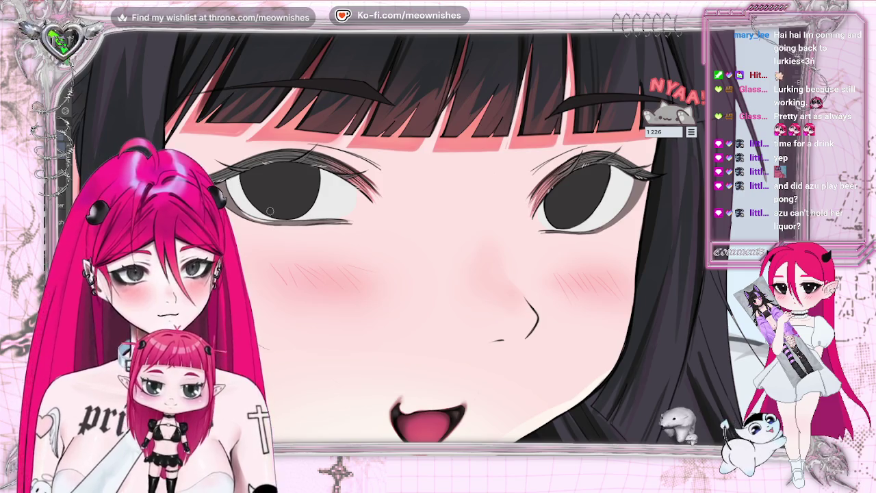
Zoom in on the face, mirror it to compare symmetry, then fit the whole illustration on screen.
key("ctrl+plus")
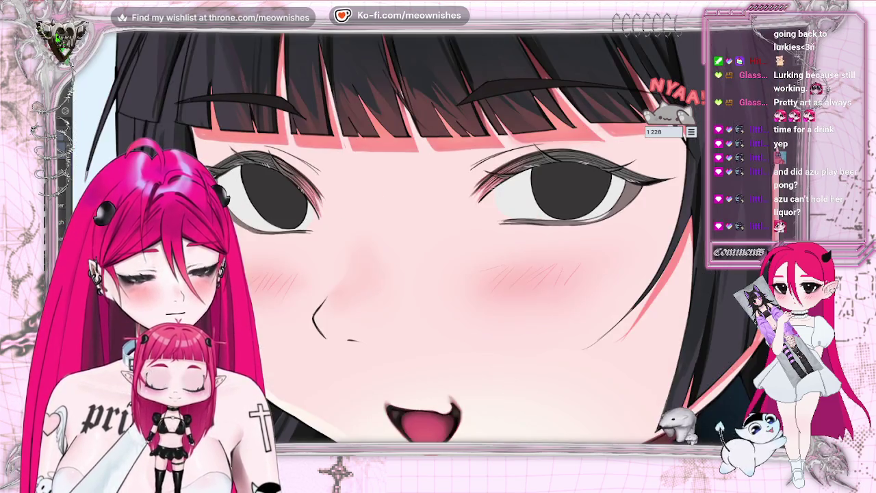
key("ctrl+plus")
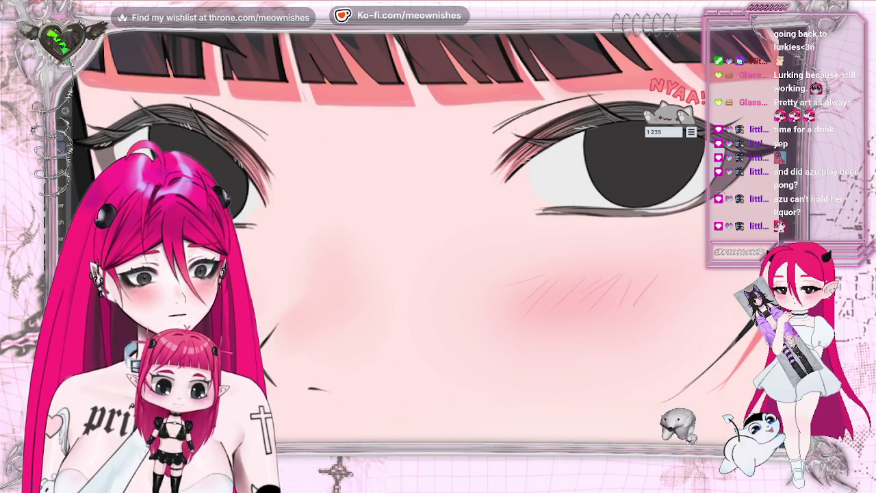
key("h")
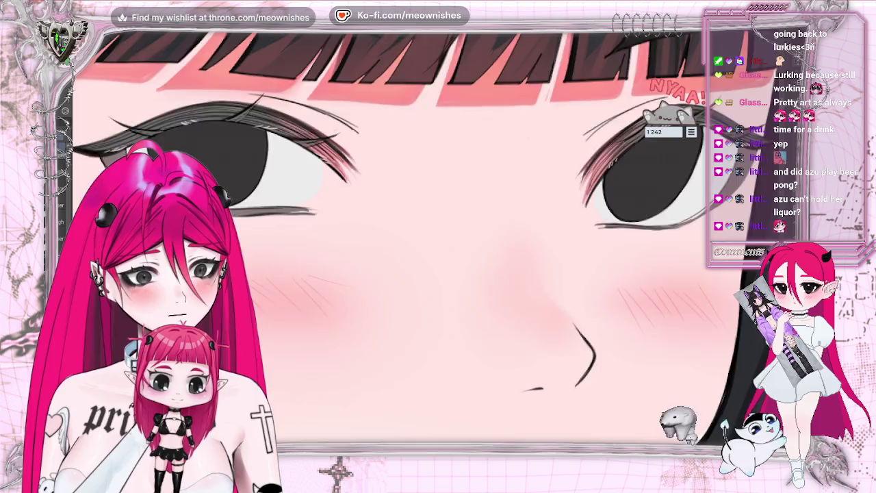
scroll(383, 274, "down", 5)
scroll(383, 274, "down", 5)
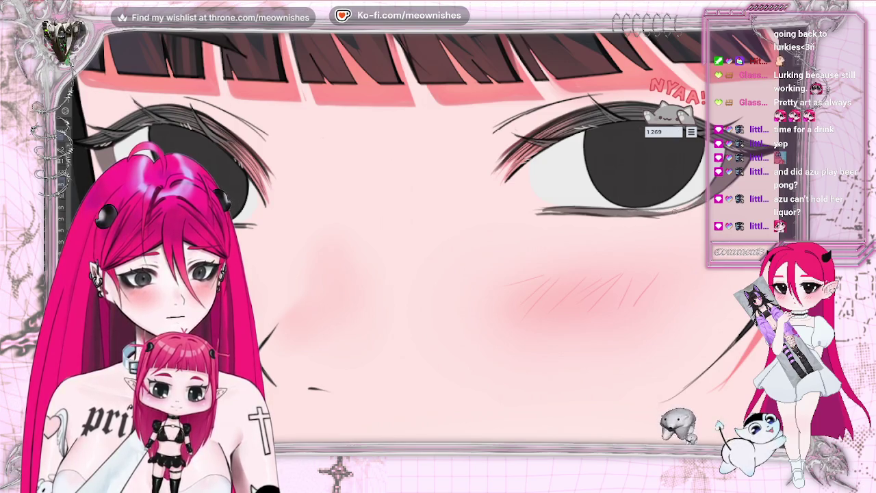
key("h")
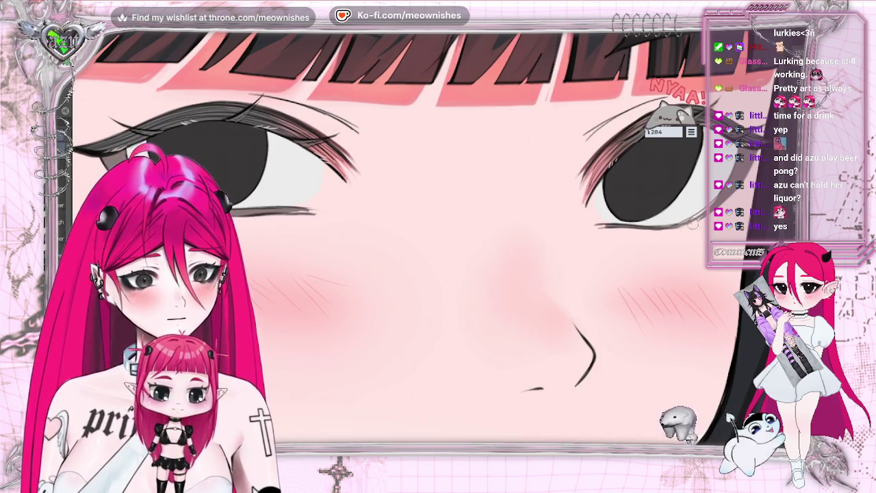
key("h")
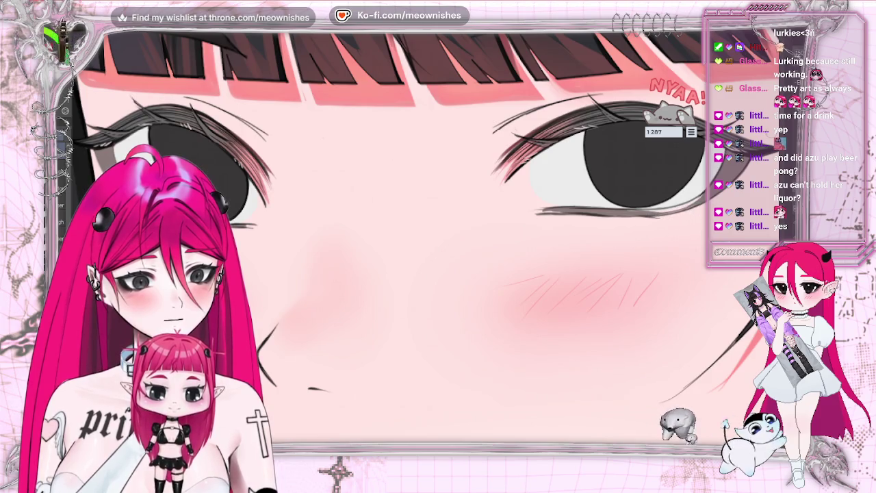
key("ctrl+0")
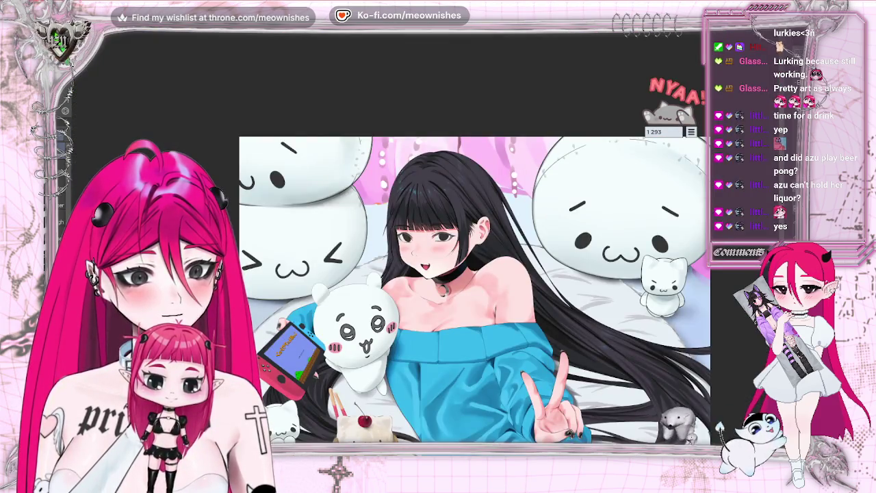
Mirror the fitted full illustration to check balance, then restore normal orientation.
key("h")
key("ctrl+0")
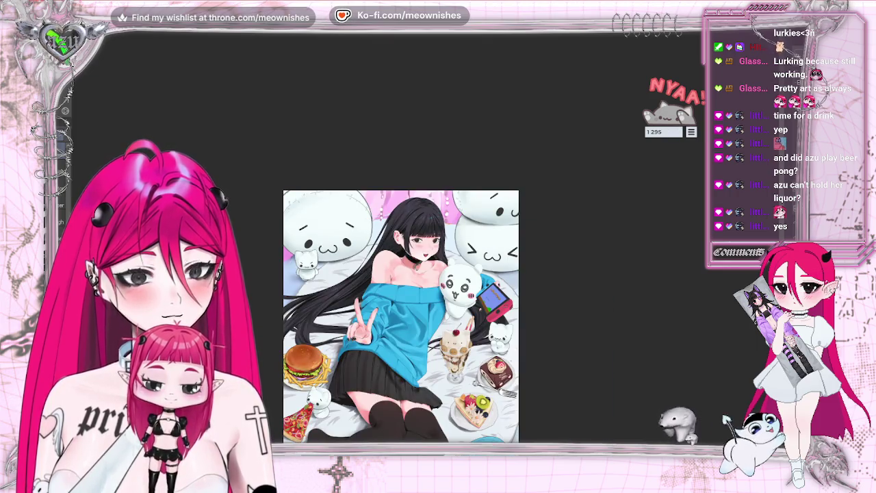
key("h")
key("h")
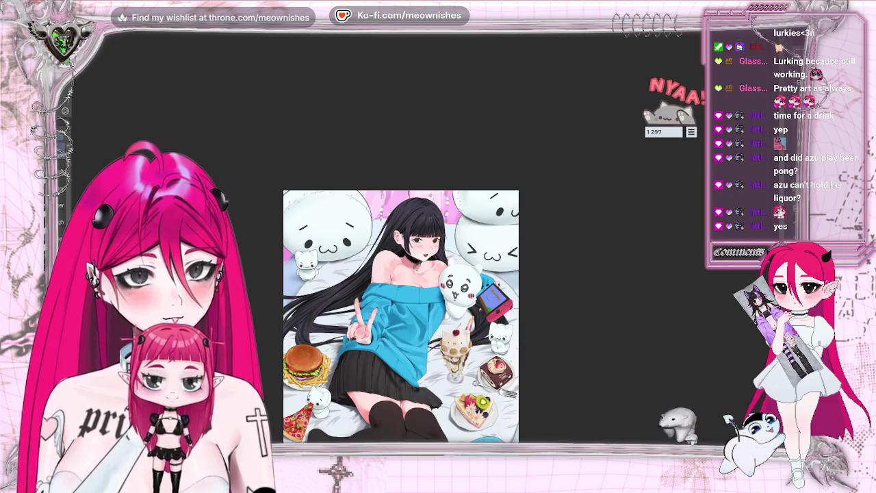
Zoom into the face and paint a darker stroke at the outer corner of the eye.
key("ctrl+plus")
key("ctrl+plus")
key("ctrl+plus")
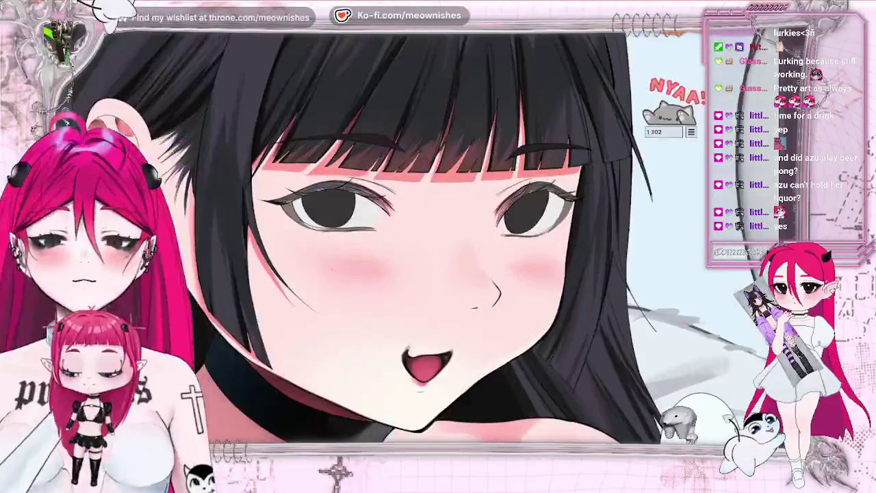
key("ctrl+plus")
key("ctrl+plus")
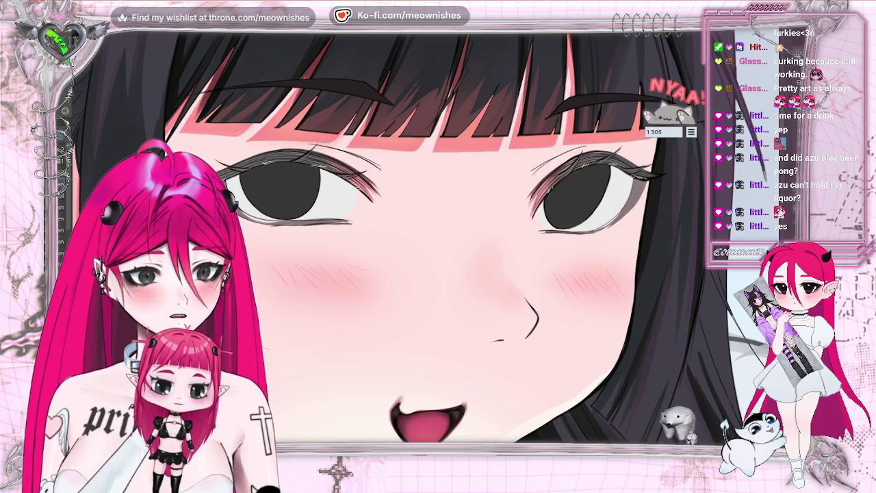
key("ctrl+z")
key("ctrl+z")
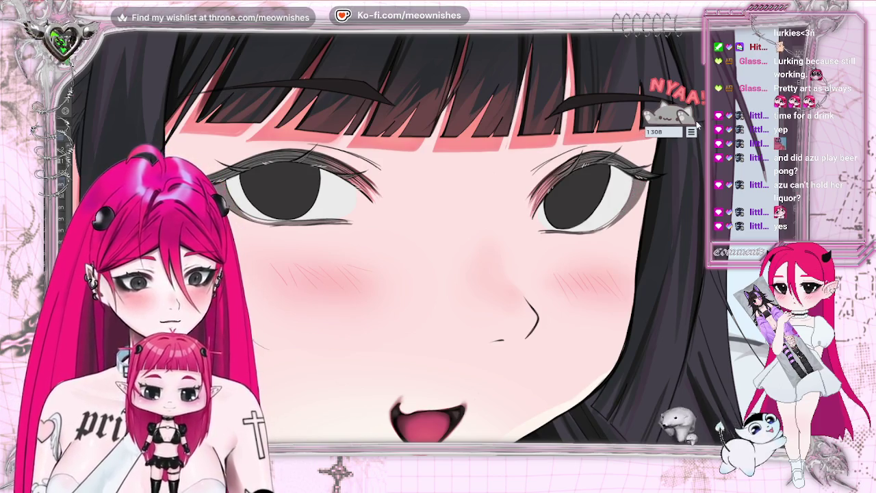
key("ctrl+z")
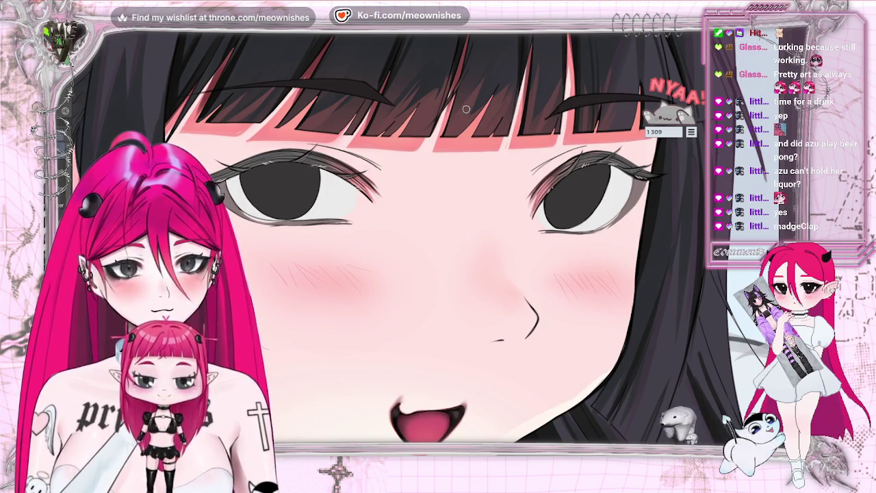
left_click_drag(646, 176, 646, 193)
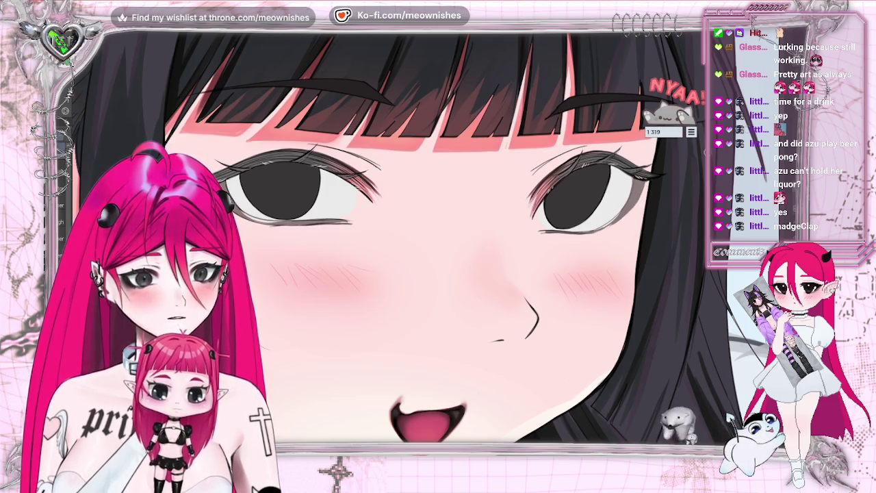
Mirror the view and compare with and without the darker eye and nose linework.
key("h")
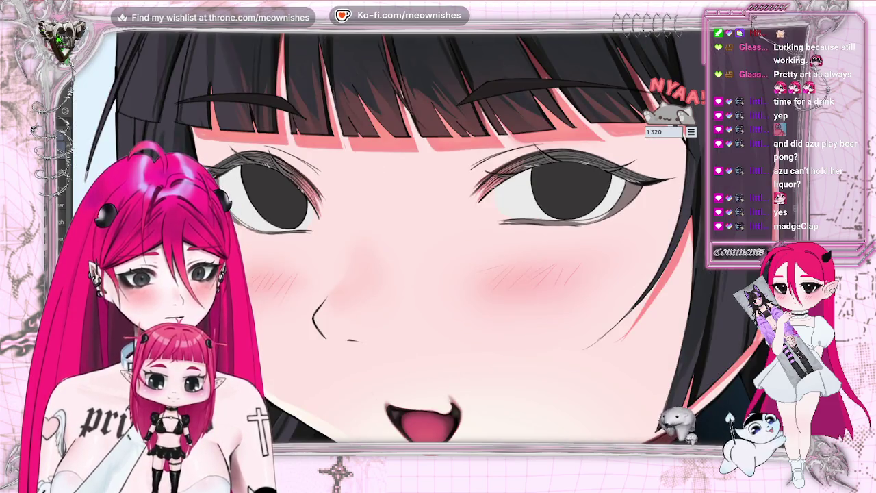
scroll(438, 240, "down", 2)
scroll(438, 239, "down", 2)
scroll(438, 239, "up", 2)
scroll(438, 239, "up", 3)
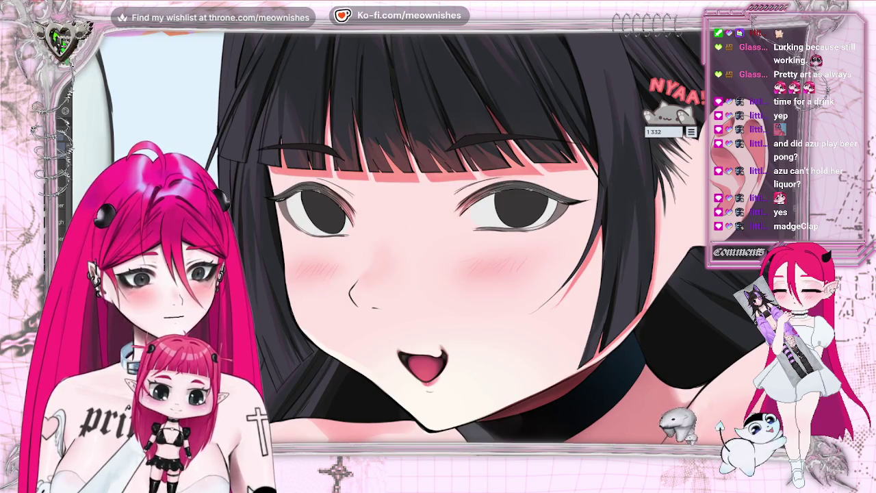
key("ctrl+z")
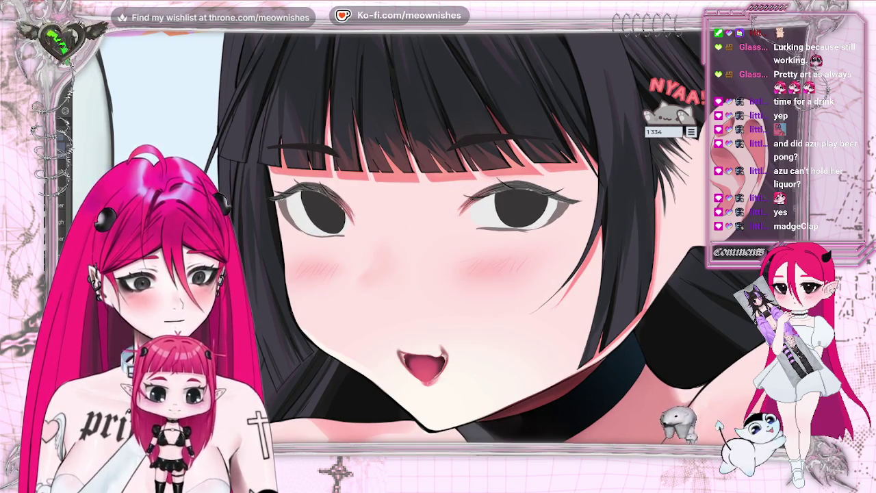
scroll(438, 240, "down", 1)
scroll(438, 240, "down", 2)
scroll(438, 240, "down", 1)
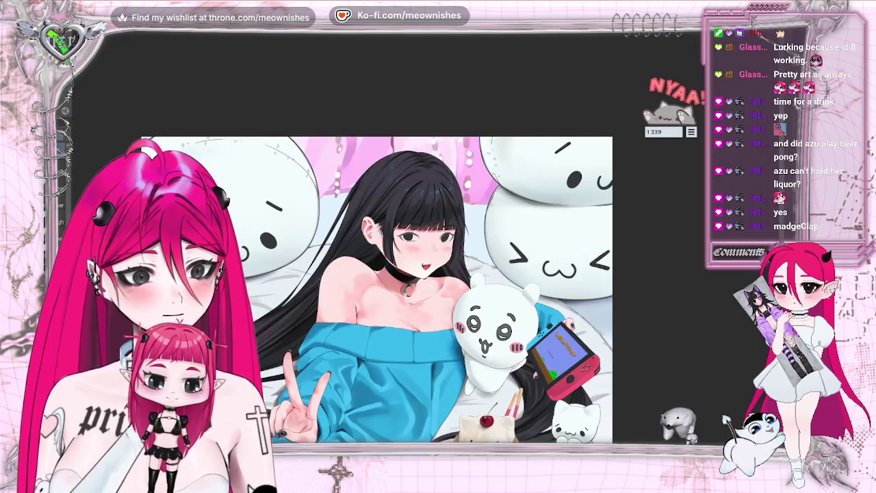
scroll(438, 240, "down", 2)
scroll(438, 240, "up", 2)
scroll(438, 239, "up", 2)
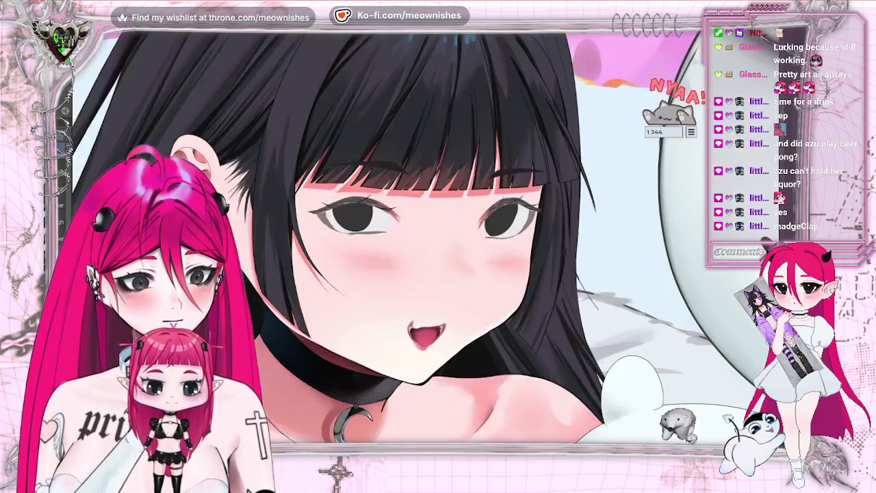
scroll(438, 240, "up", 2)
key("ctrl+y")
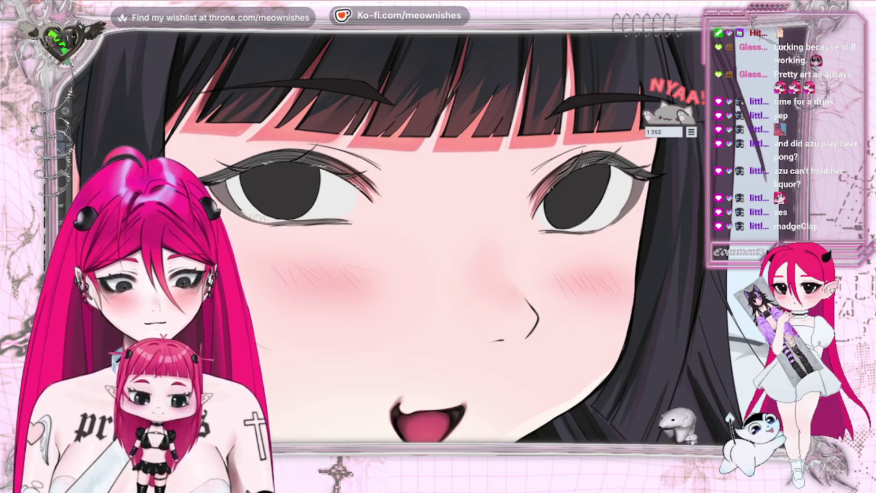
Check the face against the whole illustration, then zoom back in and undo the latest change.
scroll(411, 240, "down", 5)
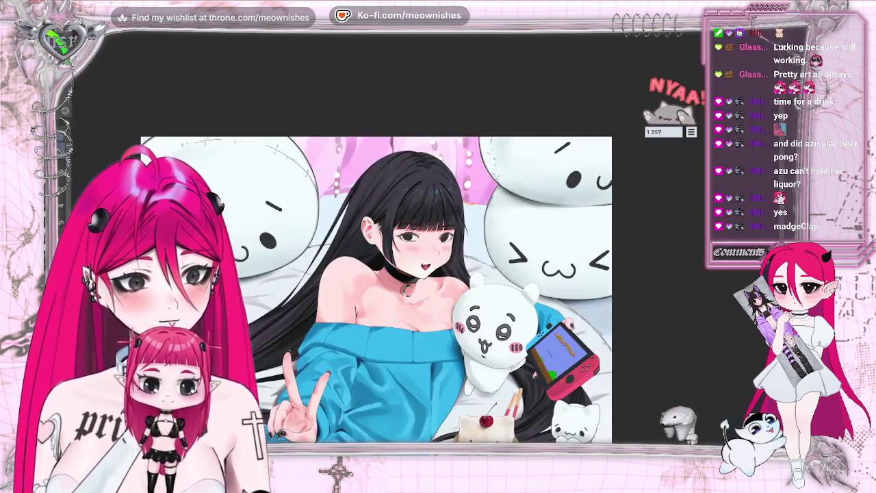
scroll(426, 244, "down", 1)
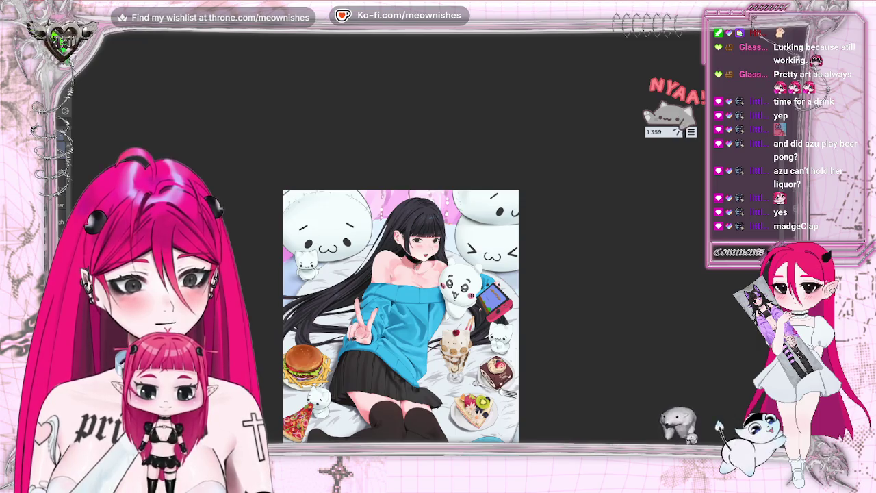
scroll(423, 244, "up", 3)
scroll(423, 244, "up", 1)
scroll(423, 244, "up", 1)
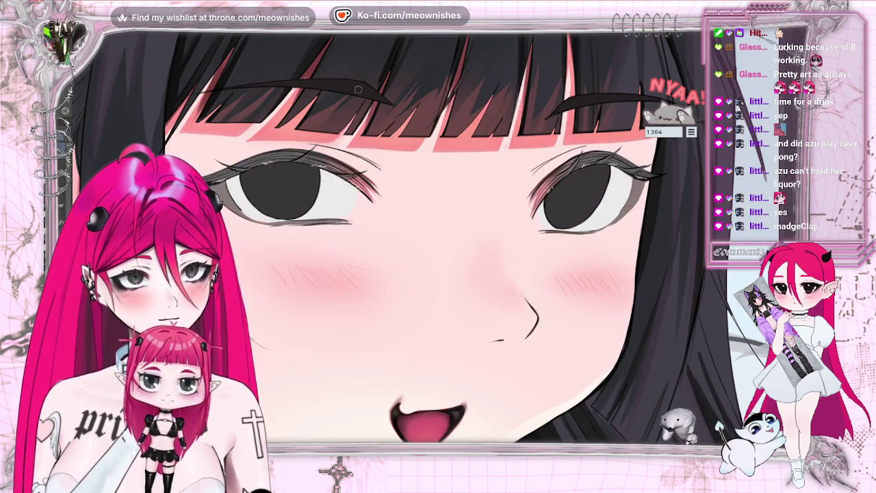
scroll(423, 244, "up", 2)
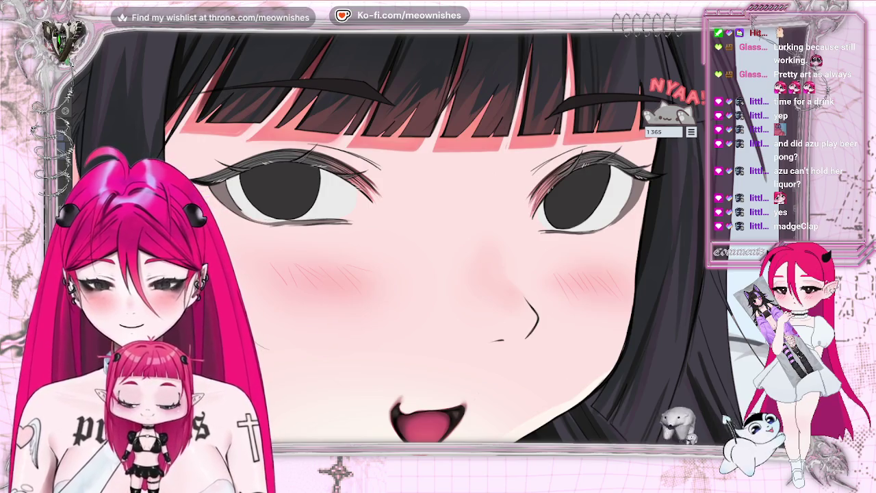
scroll(277, 226, "up", 1)
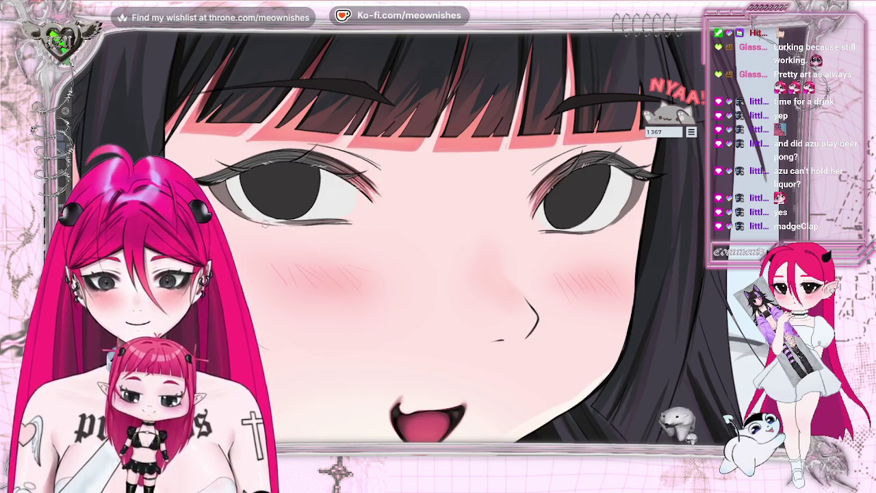
scroll(601, 231, "up", 1)
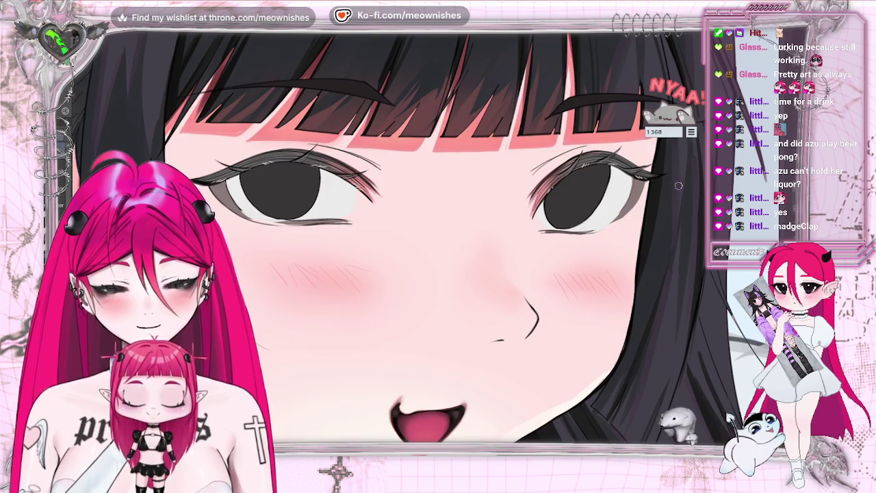
scroll(677, 185, "down", 1)
scroll(678, 184, "down", 3)
scroll(678, 185, "down", 2)
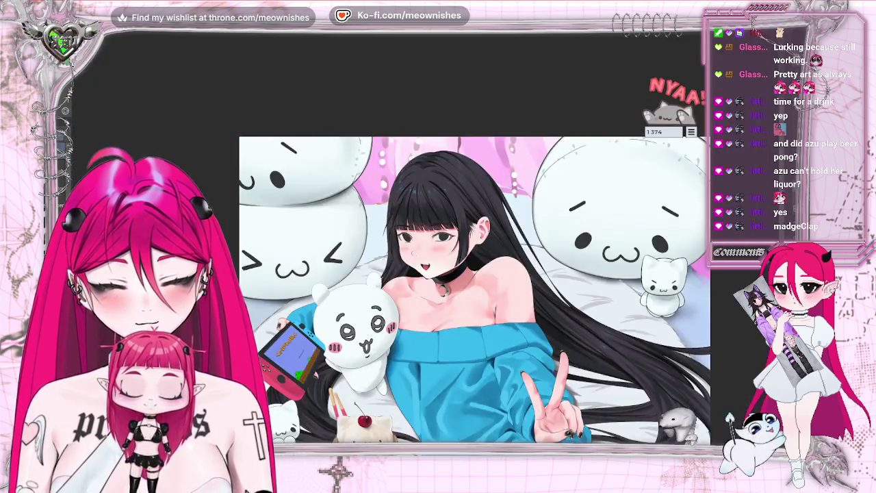
scroll(427, 243, "up", 4)
scroll(427, 243, "up", 1)
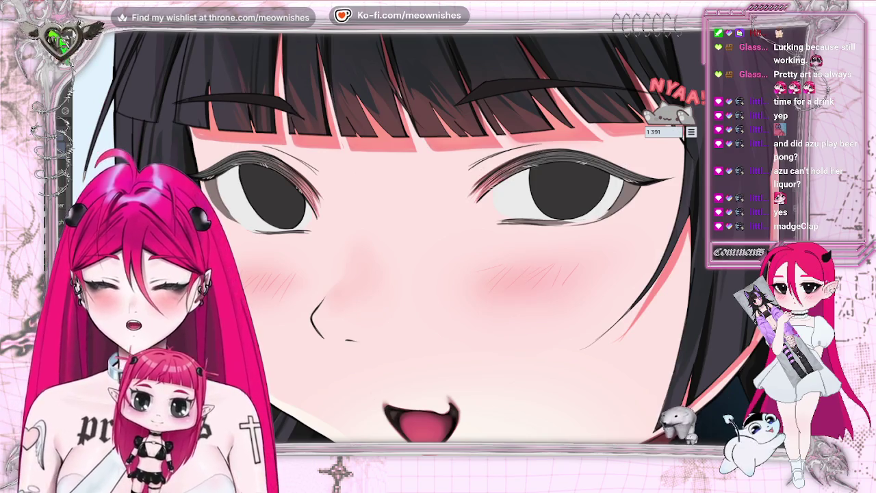
key("ctrl+z")
key("ctrl+z")
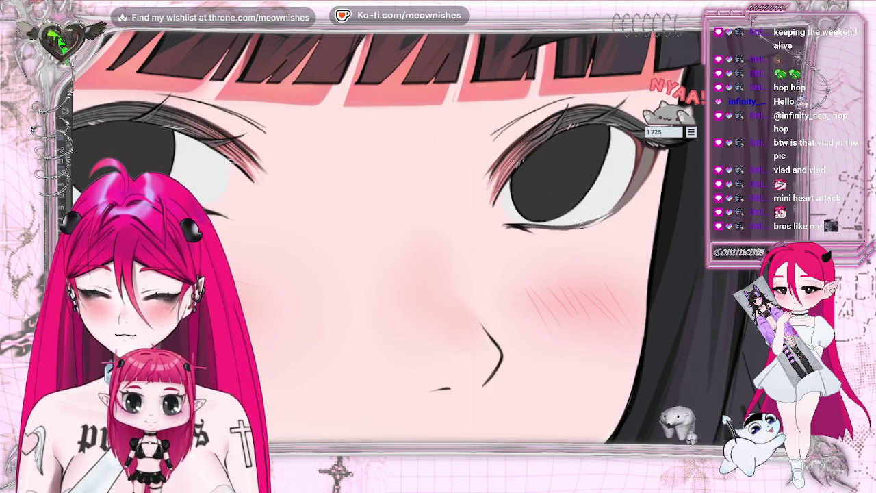
Zoom out, fit the whole illustration in the window and flip it back to normal orientation.
scroll(424, 243, "down", 2)
scroll(424, 243, "down", 3)
scroll(424, 243, "down", 3)
scroll(424, 243, "down", 2)
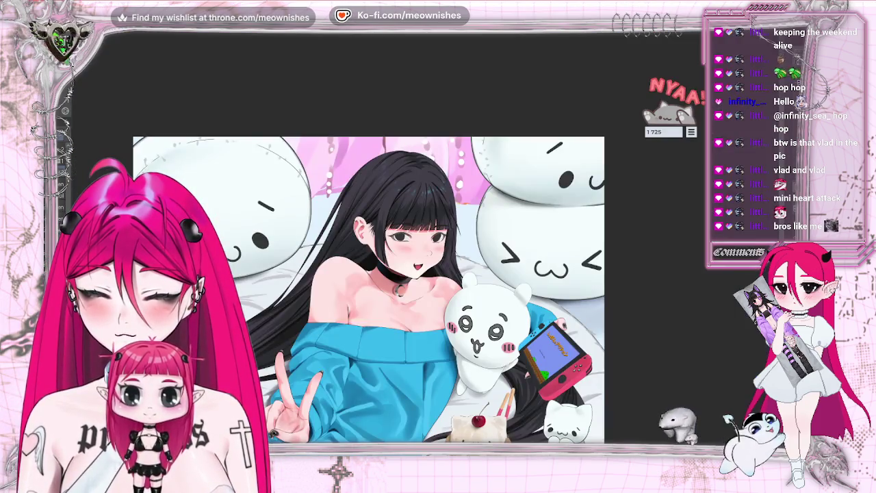
scroll(411, 240, "down", 3)
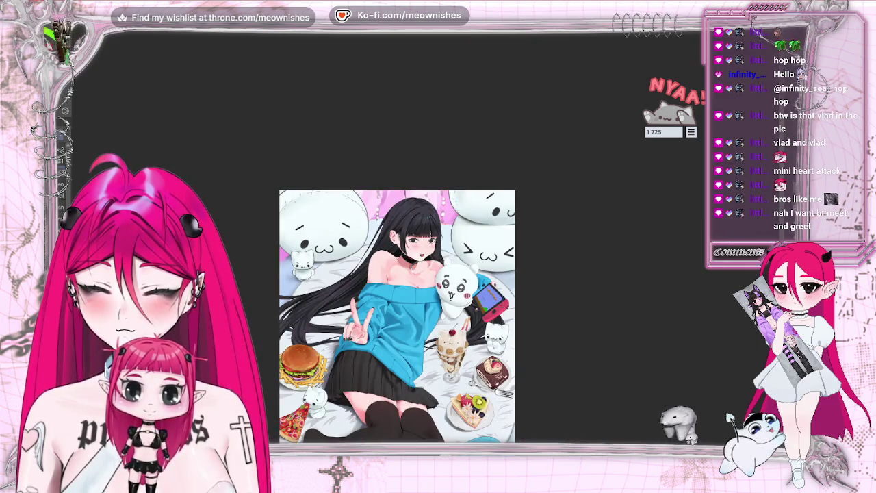
scroll(411, 239, "up", 3)
scroll(411, 240, "up", 3)
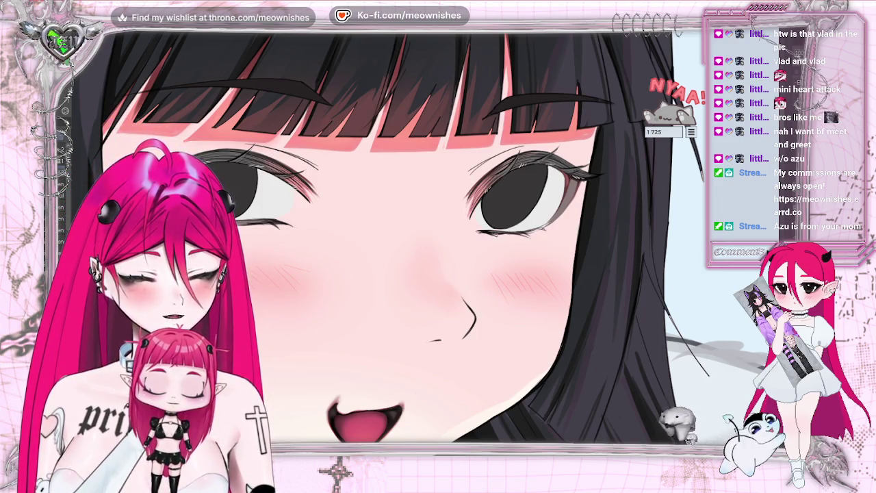
key("ctrl+0")
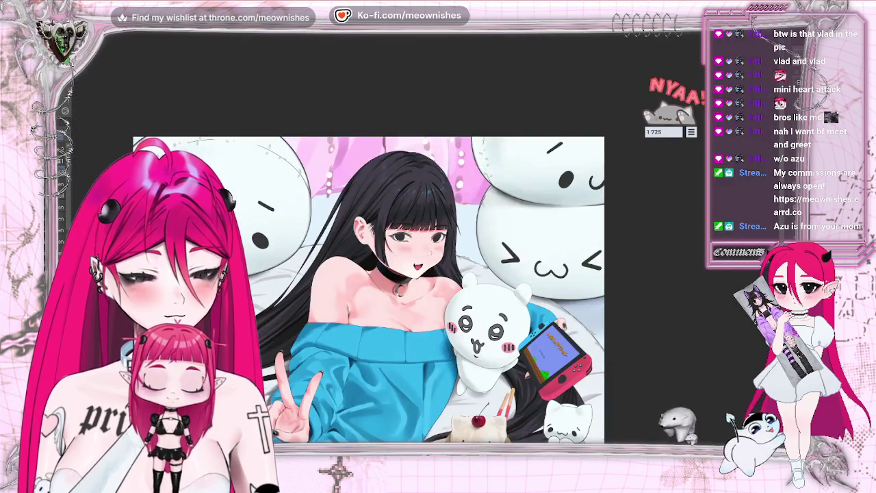
key("Right")
key("Right")
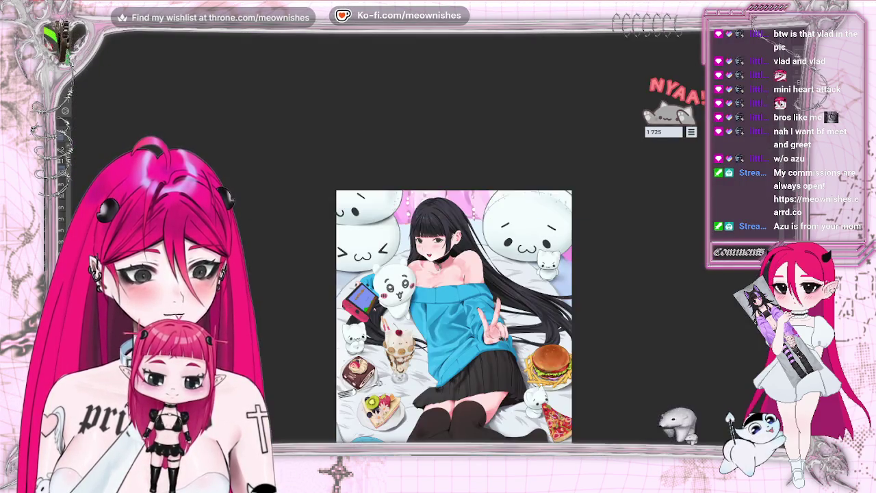
scroll(437, 244, "up", 5)
Zoom out and back in on the girl's face to review the eye close-up.
scroll(438, 244, "up", 2)
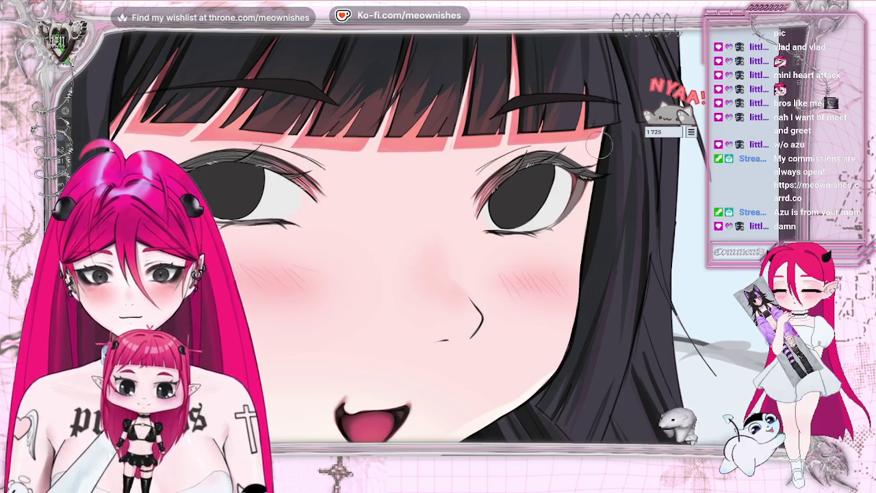
scroll(397, 274, "down", 2)
scroll(397, 273, "down", 3)
scroll(397, 301, "down", 1)
scroll(411, 246, "up", 5)
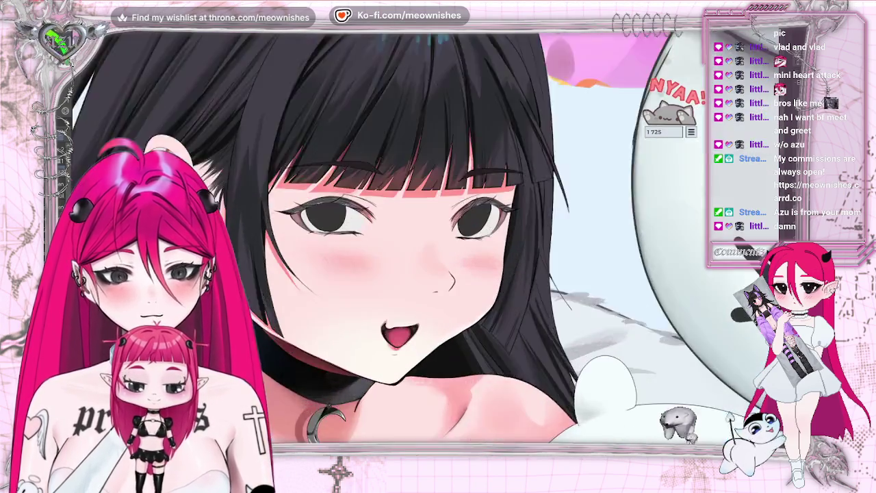
scroll(410, 246, "up", 2)
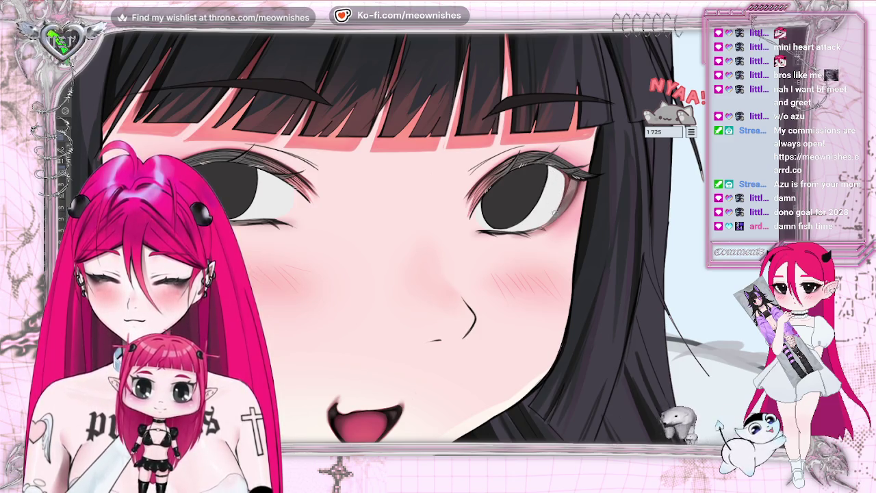
scroll(397, 273, "down", 2)
scroll(397, 273, "down", 2)
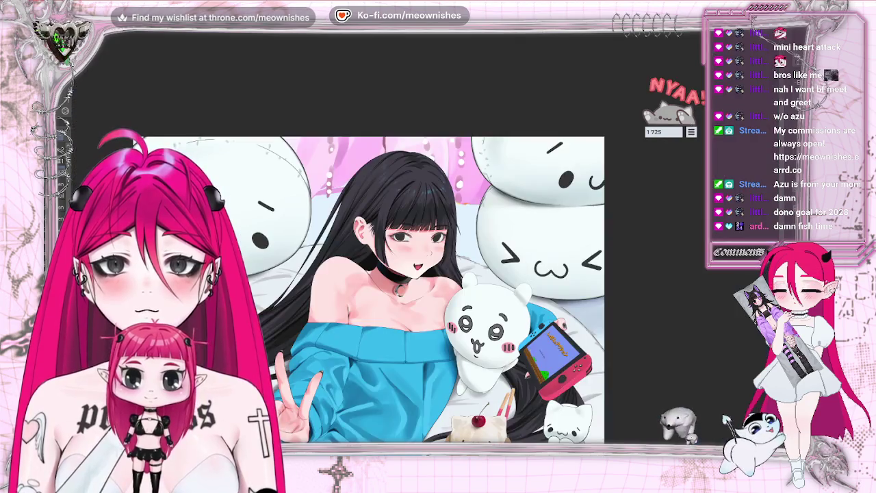
scroll(397, 274, "down", 2)
key("h")
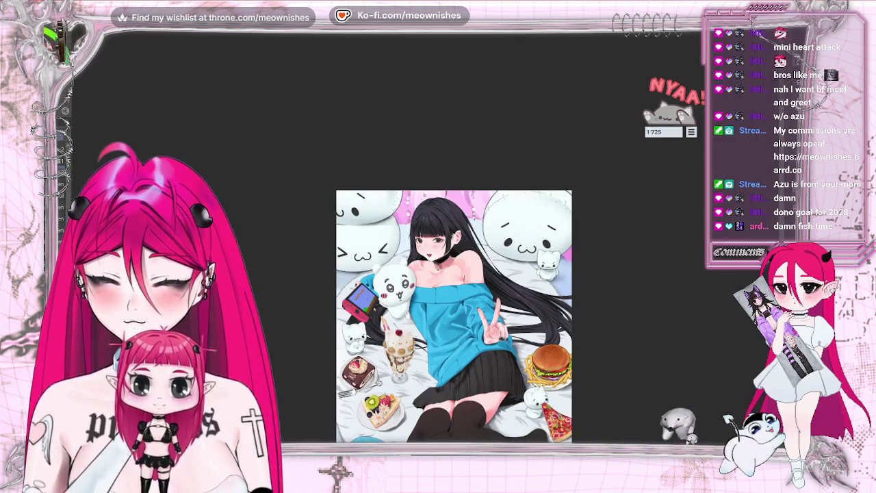
key("h")
scroll(414, 232, "down", 1)
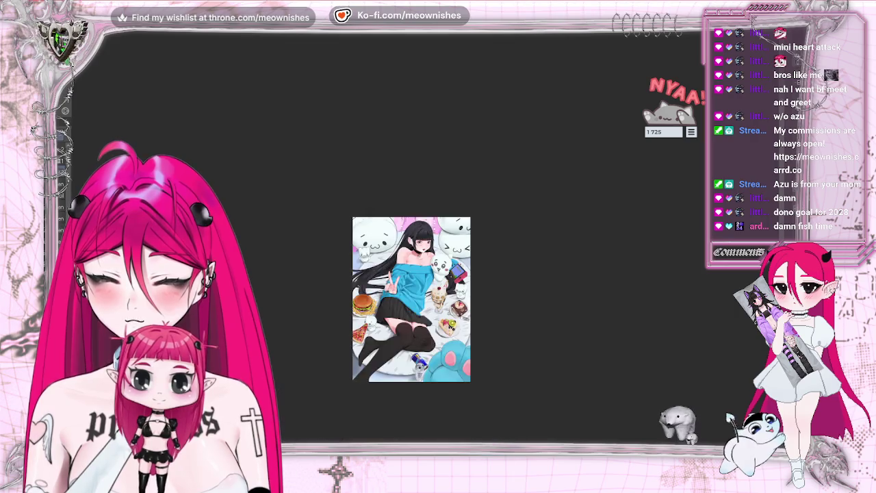
scroll(414, 233, "up", 2)
scroll(414, 232, "up", 2)
scroll(414, 233, "up", 1)
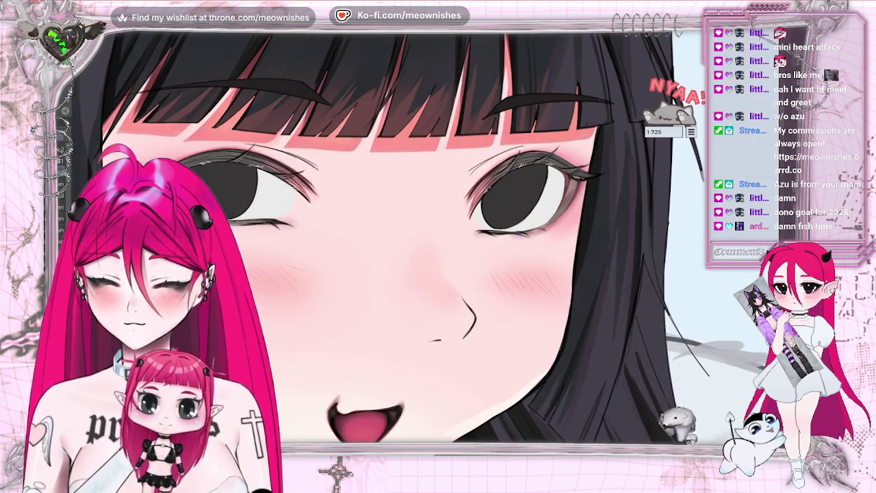
scroll(414, 233, "down", 1)
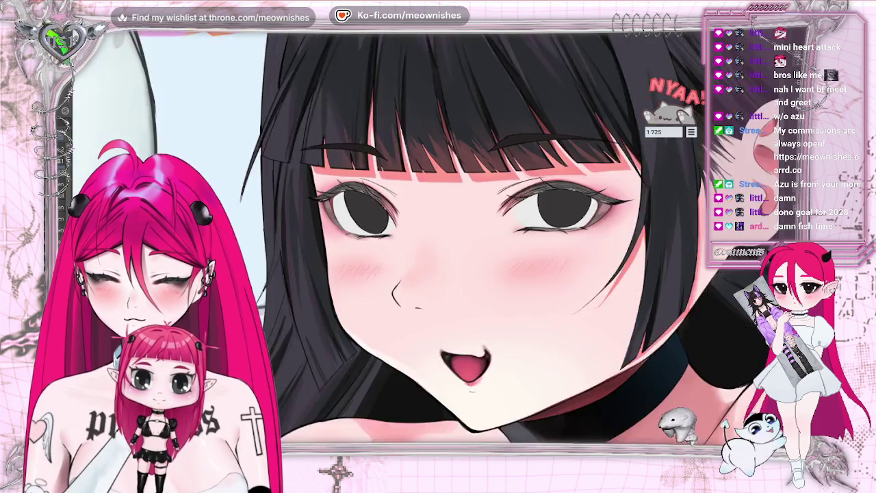
scroll(414, 232, "down", 2)
scroll(414, 232, "down", 1)
scroll(414, 232, "up", 4)
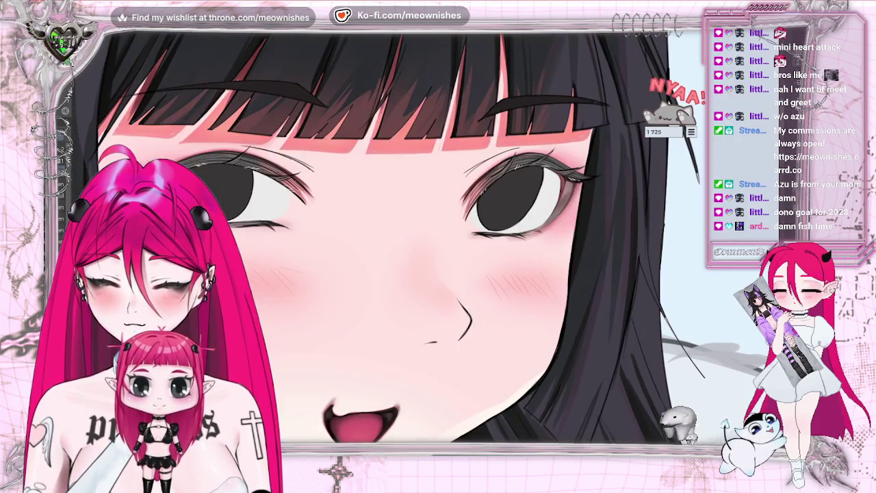
scroll(414, 232, "down", 1)
scroll(404, 243, "up", 2)
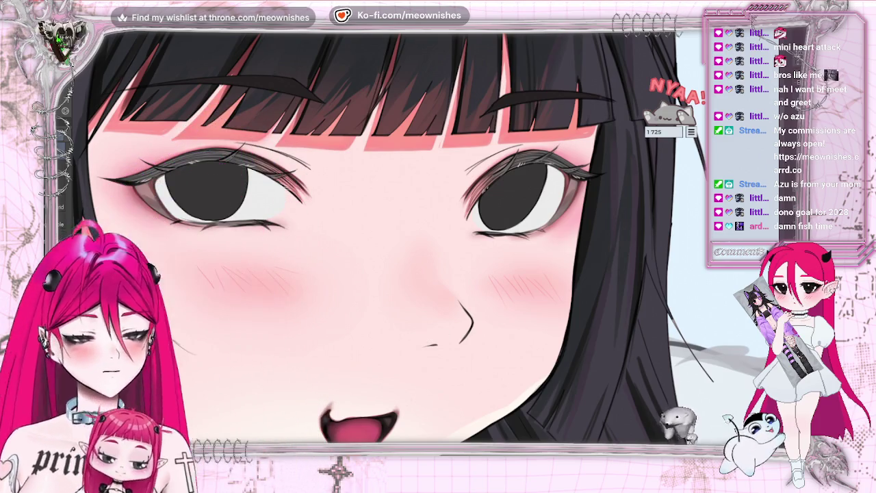
Hide and restore the dark irises to compare the bolder eye linework.
key("ctrl+z")
key("ctrl+y")
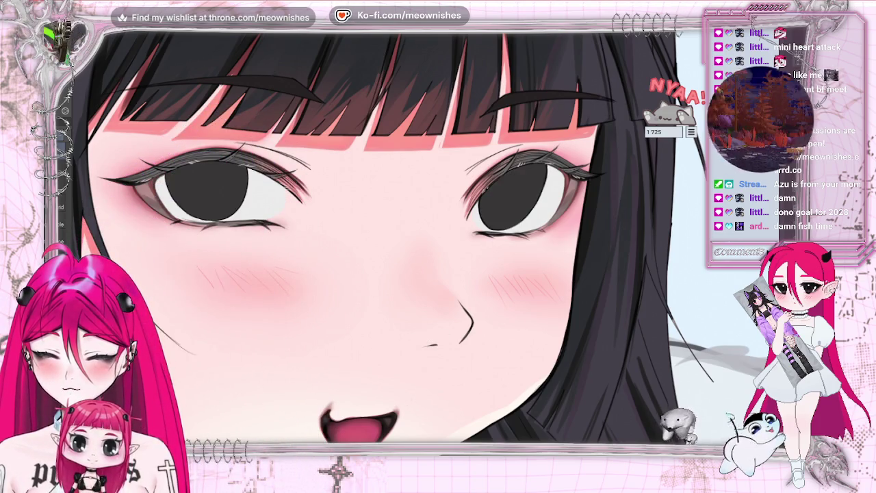
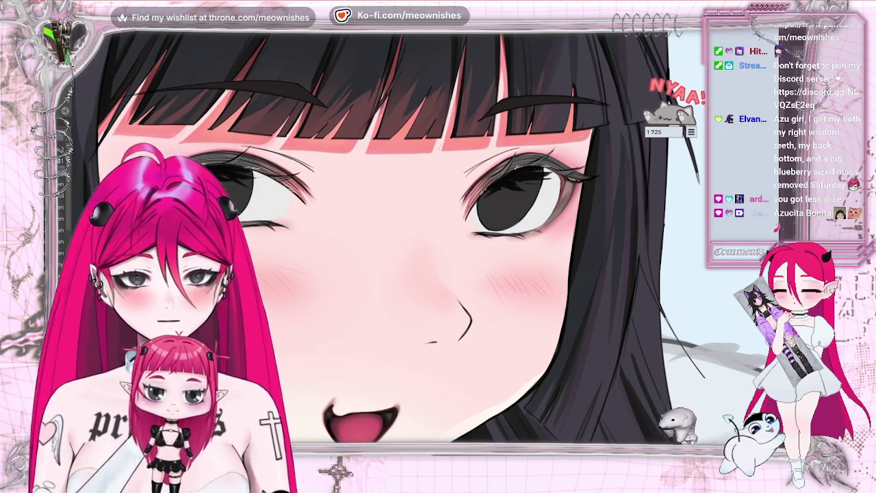
Fit the canvas, then zoom to a mid-range view of face, collar and plush pillows.
key("ctrl+0")
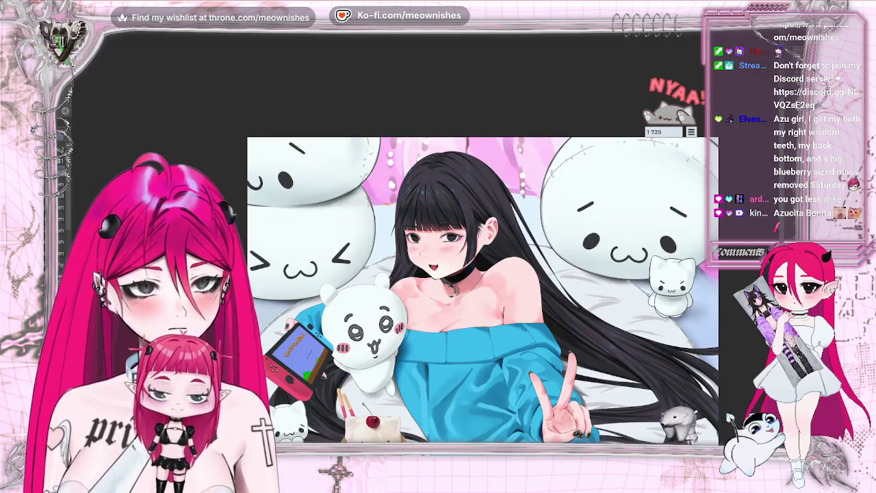
scroll(384, 274, "up", 5)
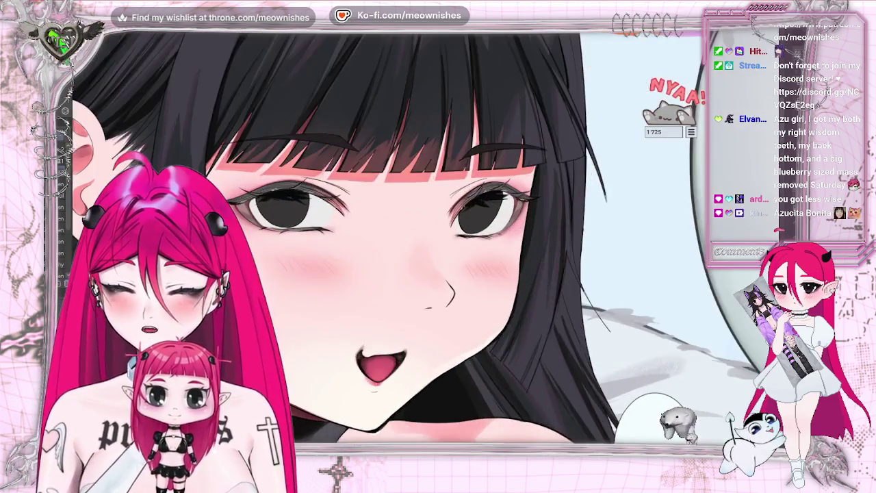
scroll(383, 274, "up", 1)
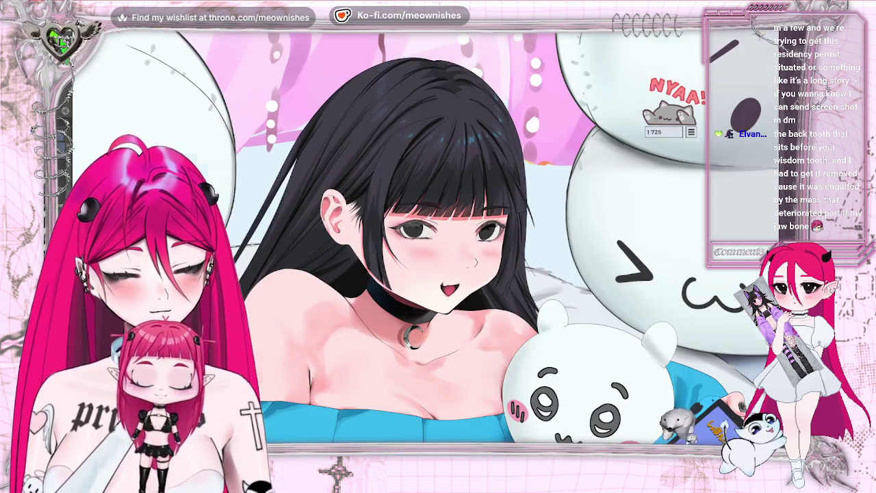
Flip the view horizontally and pan to frame both eyes, the nose and hatched cheek blush.
key("h")
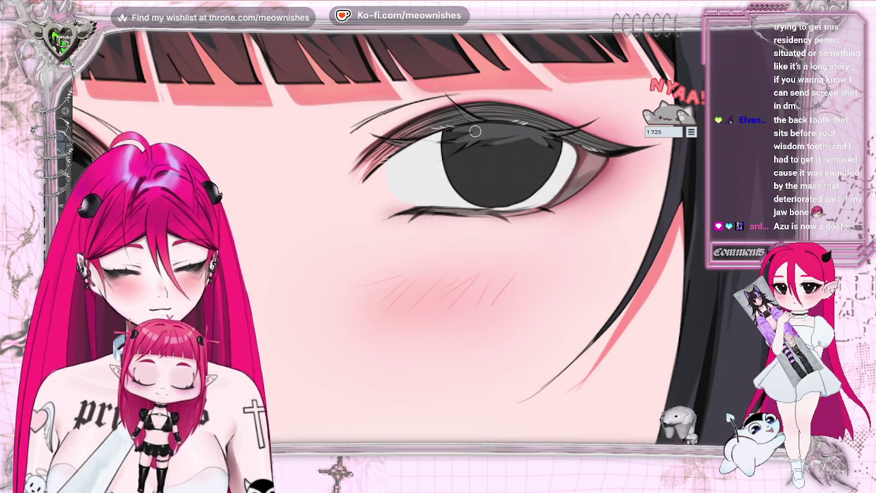
left_click_drag(468, 135, 317, 127)
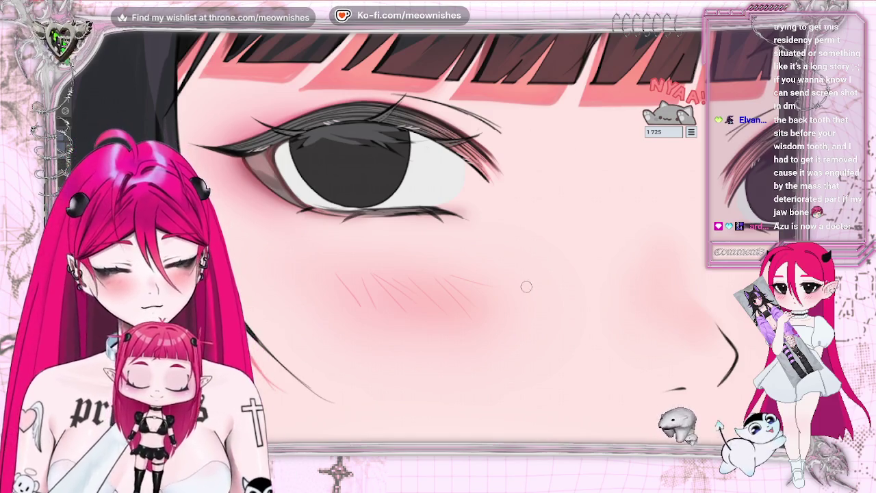
scroll(390, 240, "down", 3)
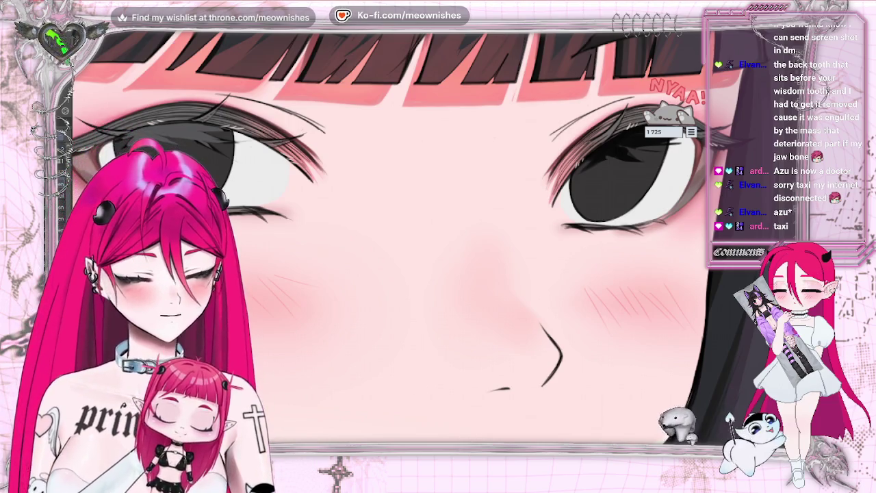
scroll(305, 149, "up", 2)
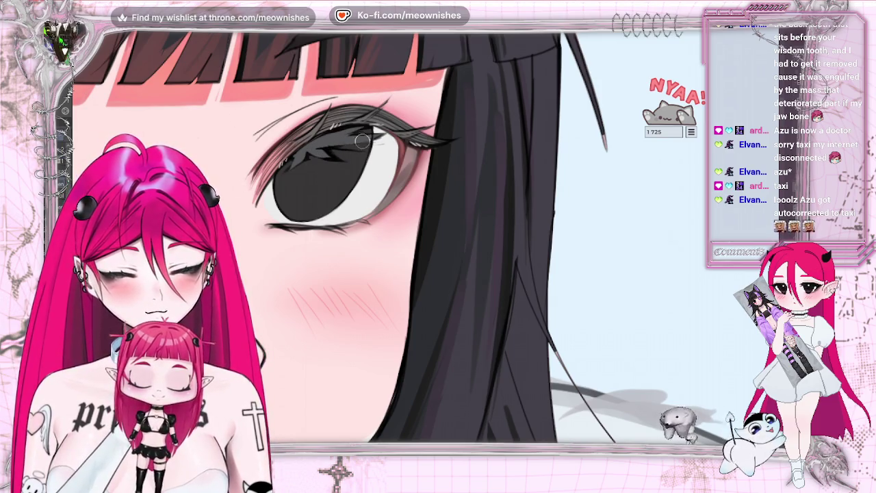
Zoom in on the iris of the eye nearest her hair for its jagged highlight.
scroll(342, 274, "down", 3)
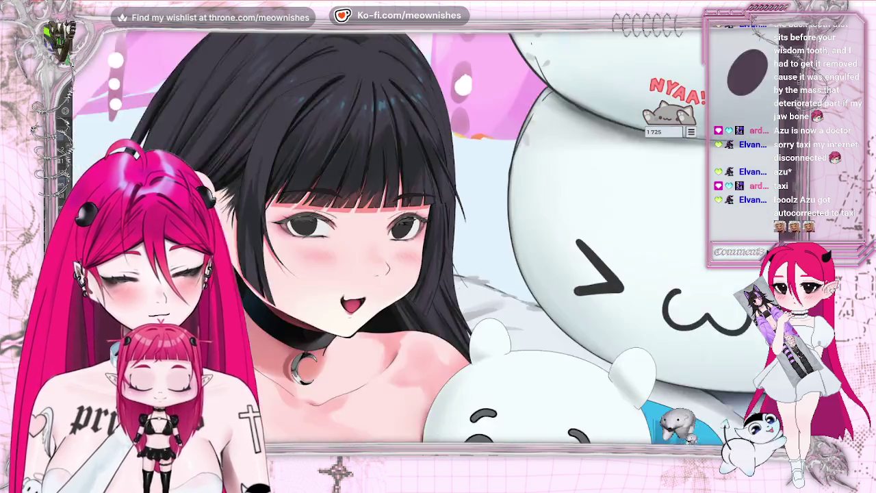
Frame the cheek blush and switch to a fine pen tip for diagonal hatch lines.
scroll(343, 273, "down", 2)
scroll(342, 274, "down", 2)
scroll(376, 233, "up", 1)
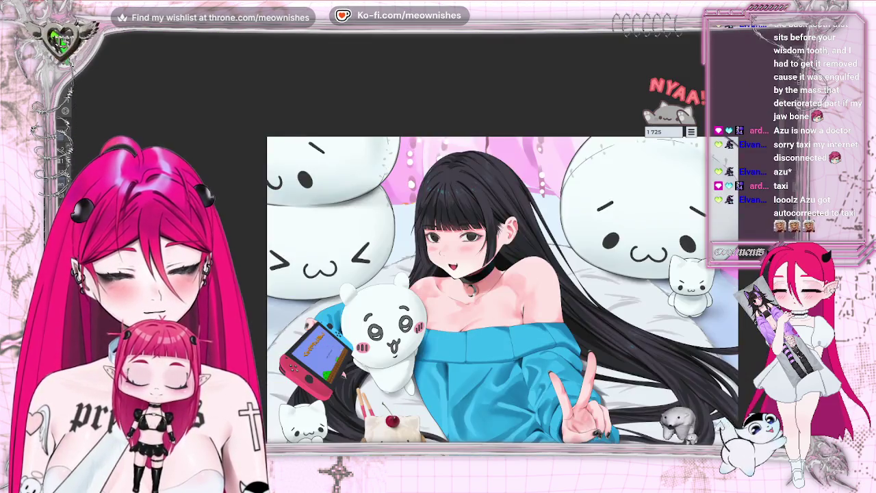
scroll(377, 233, "up", 2)
scroll(376, 232, "up", 2)
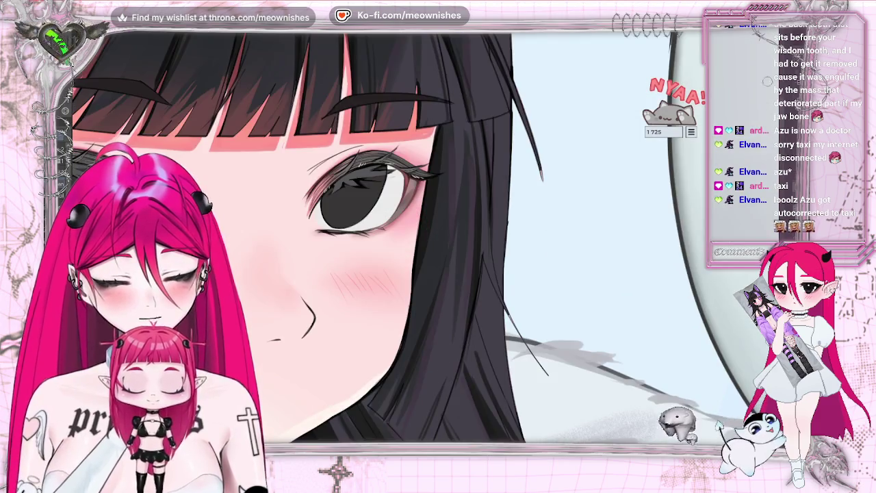
scroll(411, 240, "left", 3)
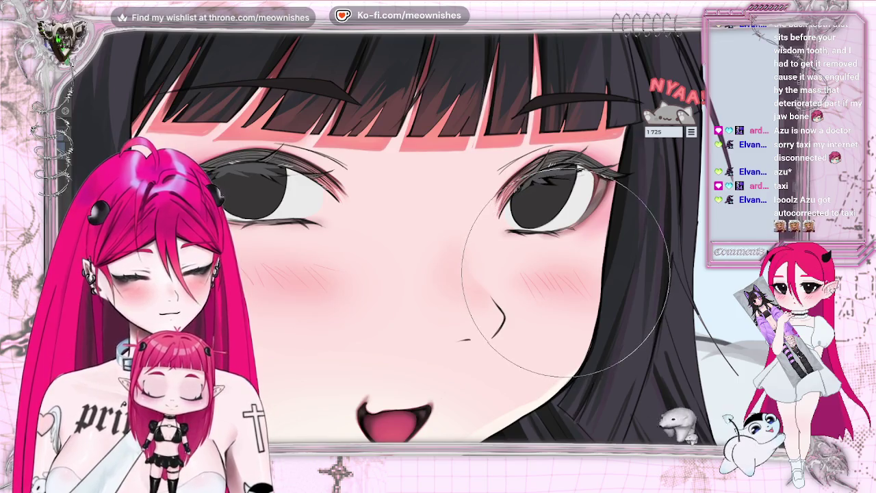
key("p")
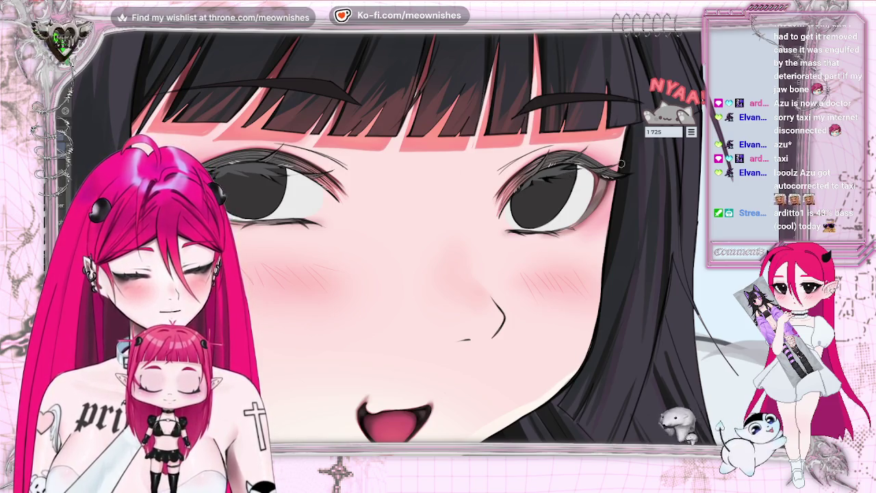
scroll(620, 163, "down", 1)
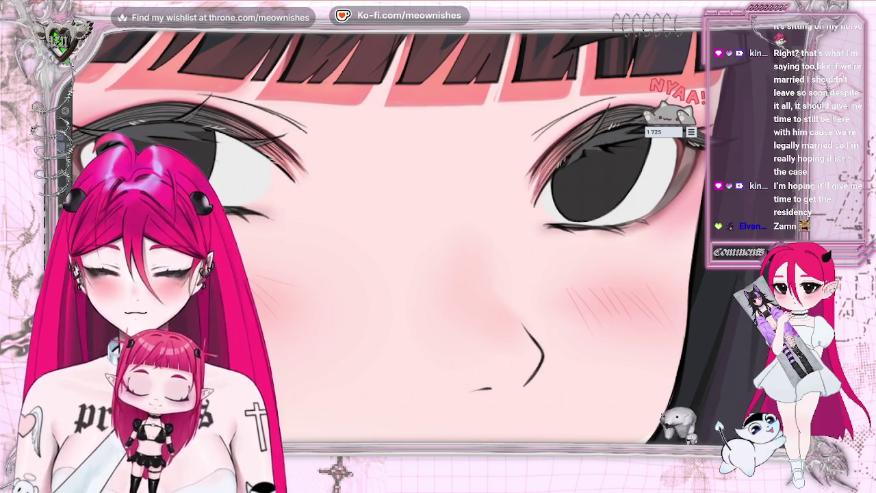
scroll(424, 233, "right", 5)
scroll(517, 179, "right", 1)
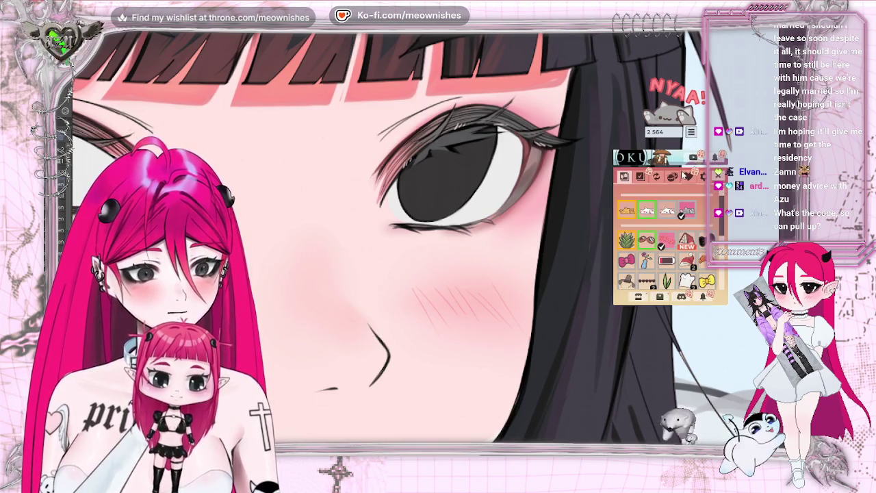
left_click(672, 176)
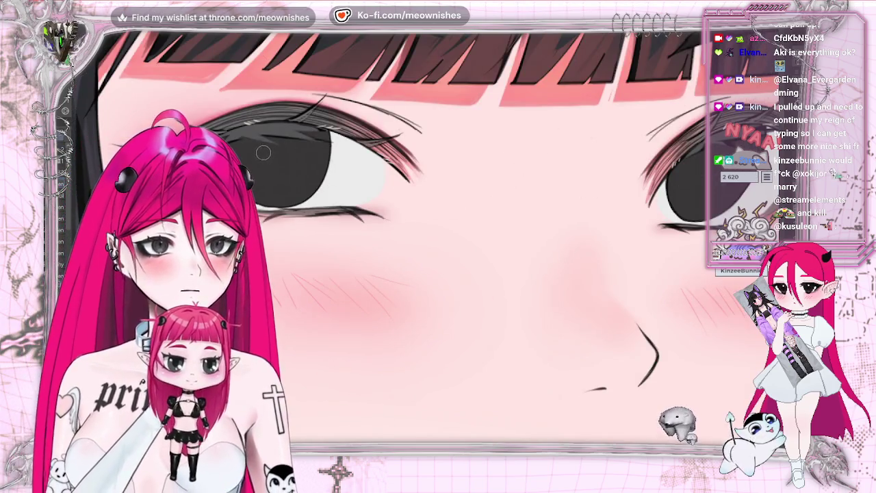
Stroke white beside the left eye's iris, then fit the whole illustration in the window.
mouse_move(251, 146)
left_mouse_down()
mouse_move(257, 165)
mouse_move(266, 141)
mouse_move(259, 175)
mouse_move(253, 169)
mouse_move(274, 161)
mouse_move(272, 150)
mouse_move(248, 142)
left_mouse_up()
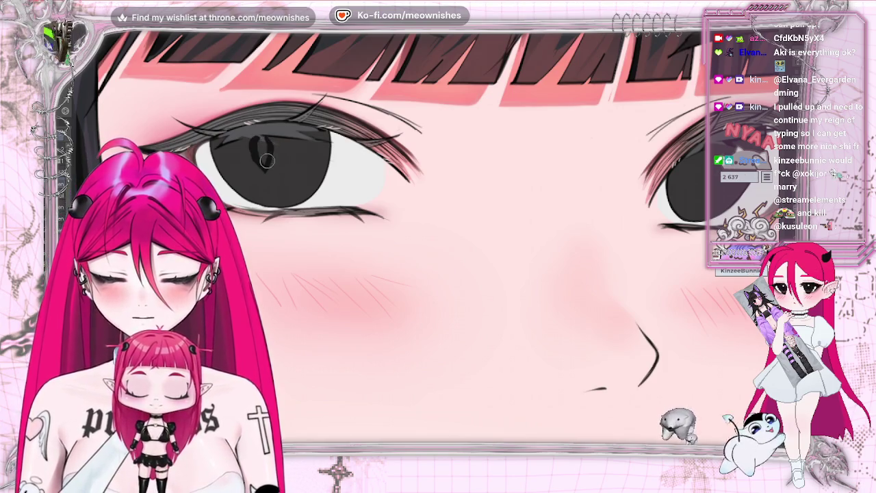
key("ctrl+0")
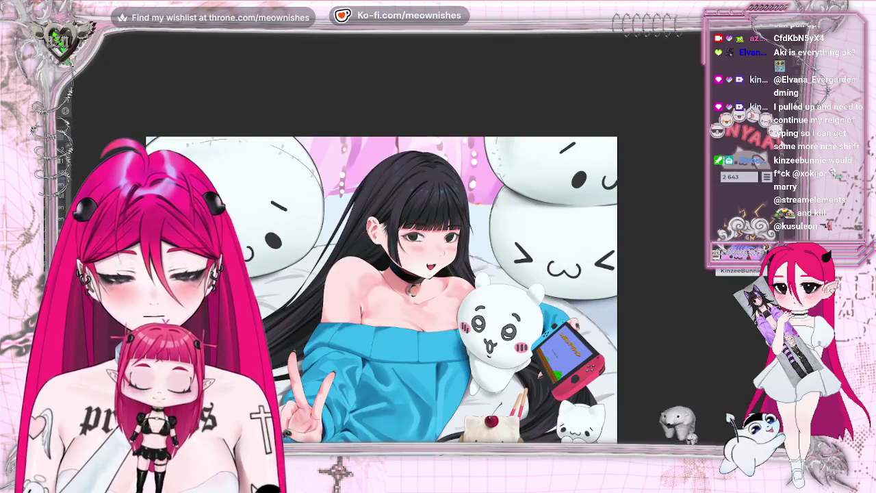
scroll(381, 273, "down", 3)
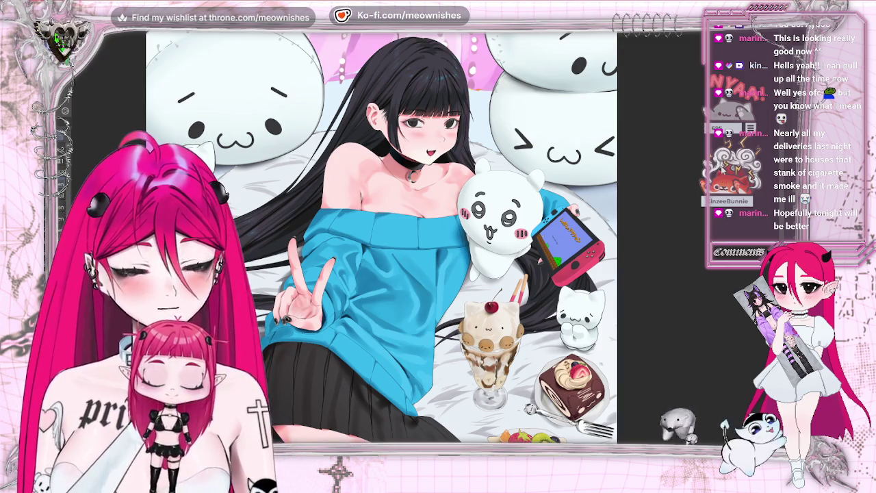
Zoom in on the left eye and paint over the dark pupil and its highlight.
scroll(381, 260, "up", 2)
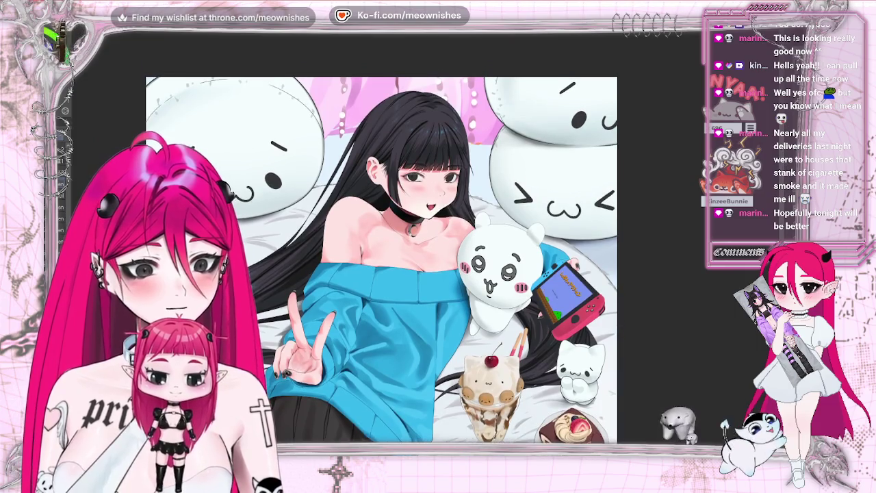
scroll(424, 192, "up", 1)
scroll(425, 191, "up", 1)
scroll(425, 191, "up", 2)
scroll(424, 191, "up", 1)
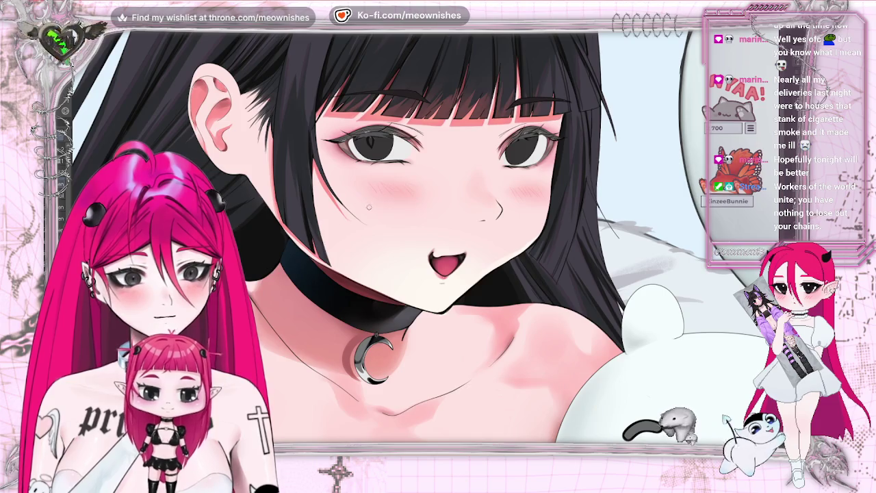
scroll(426, 251, "up", 1)
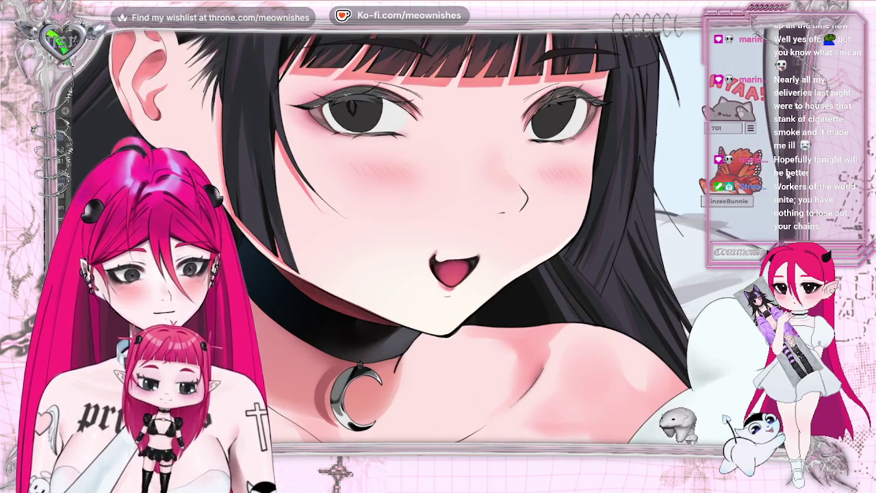
scroll(335, 239, "up", 2)
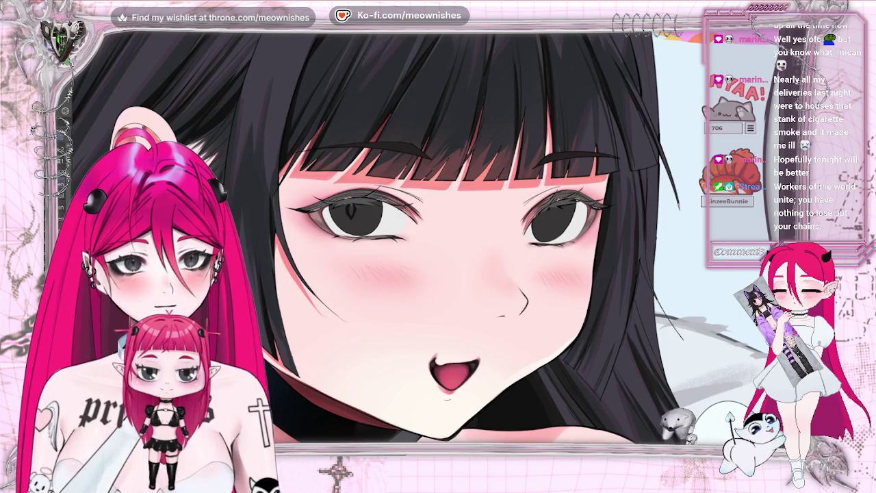
scroll(242, 169, "up", 1)
scroll(242, 169, "up", 1)
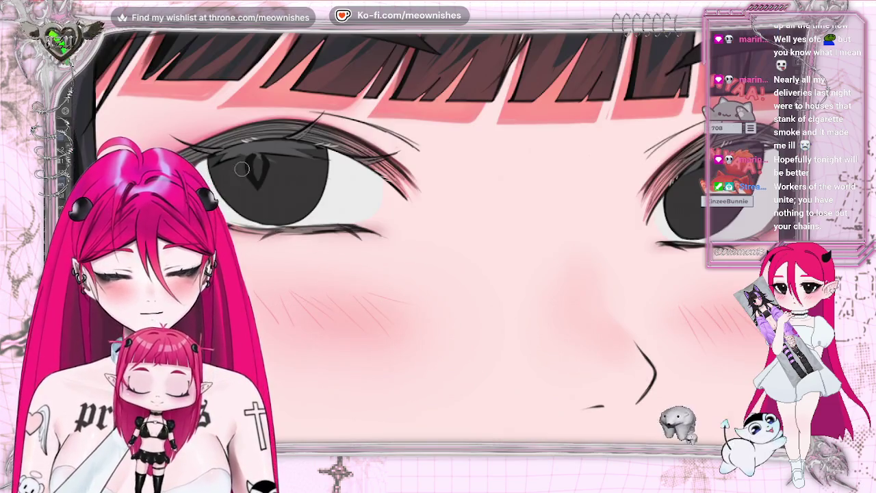
left_click_drag(243, 164, 251, 181)
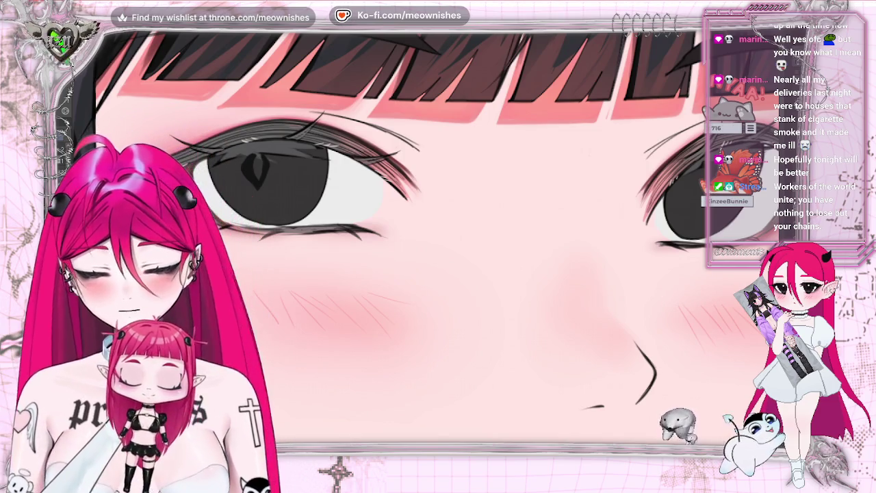
left_click_drag(253, 168, 259, 175)
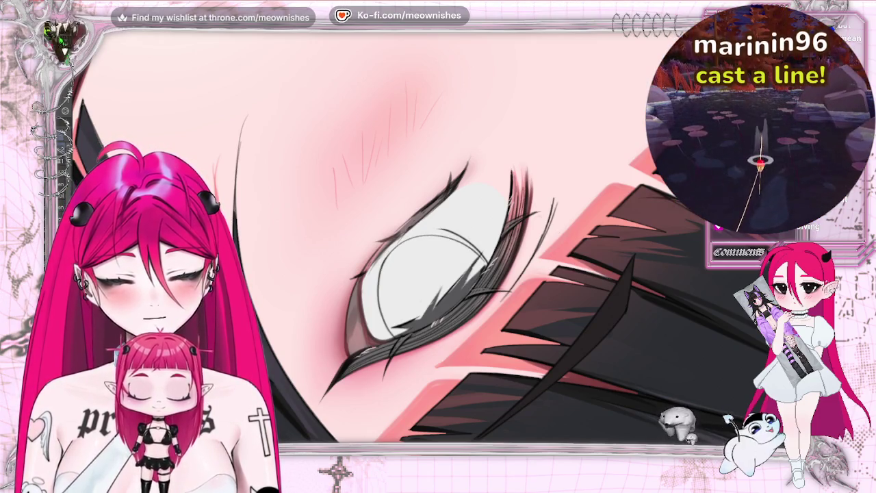
On a mirrored, reoriented view, sketch the new iris's lower arc and curved outline.
key("ctrl+0")
key("h")
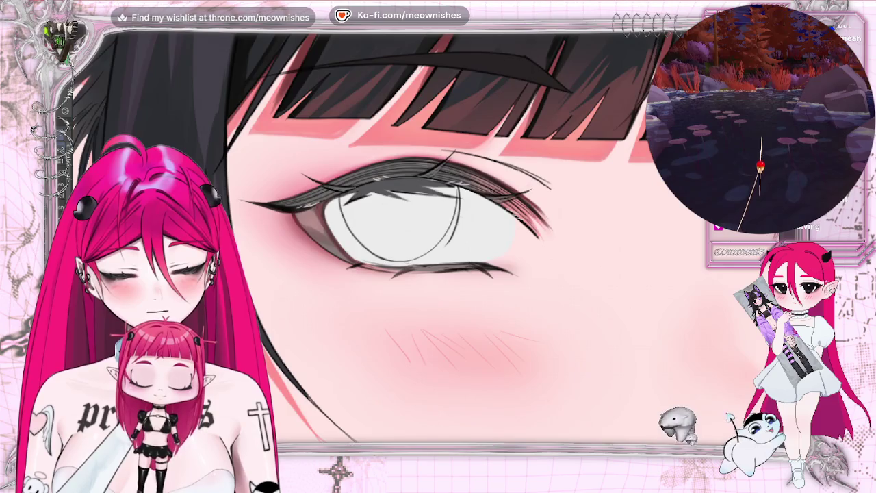
left_click_drag(381, 259, 423, 254)
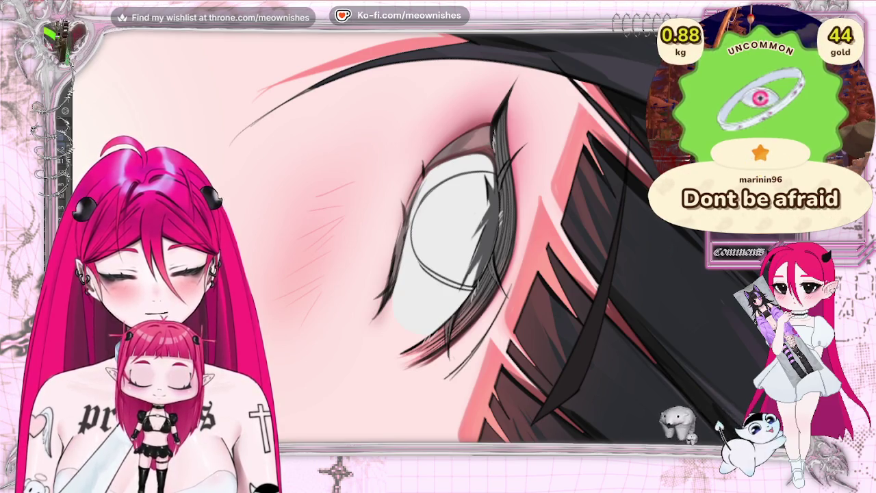
key("5")
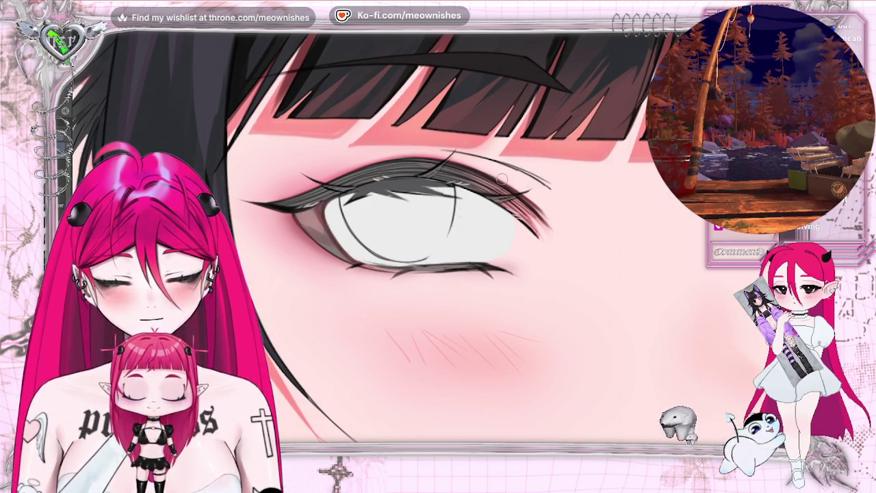
key("m")
key("ctrl+bracketright")
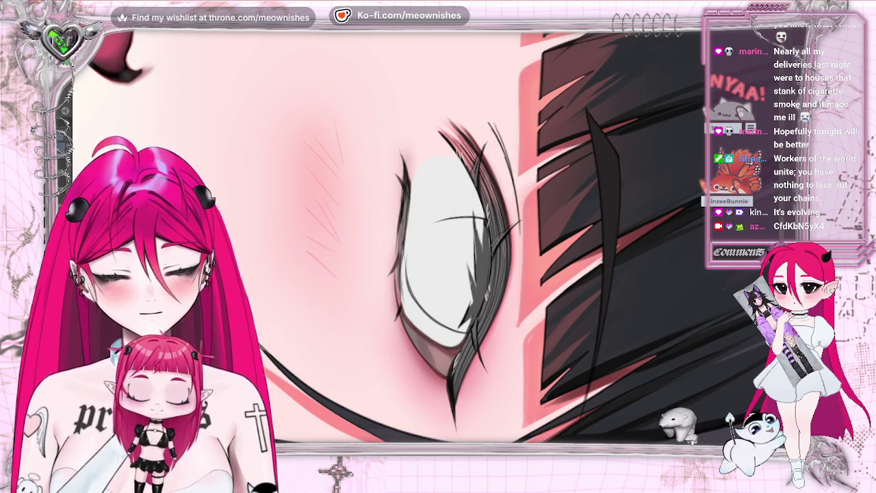
left_click_drag(472, 308, 441, 220)
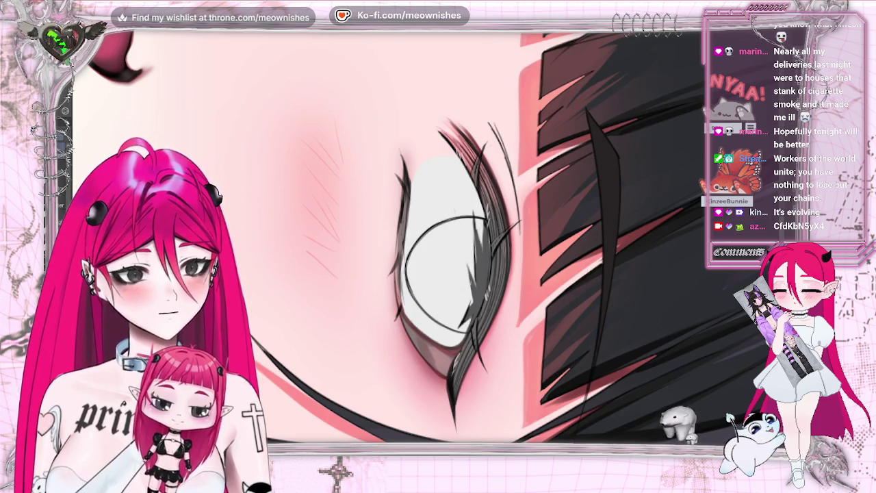
Fill the outlined iris solid dark grey.
left_click(445, 267)
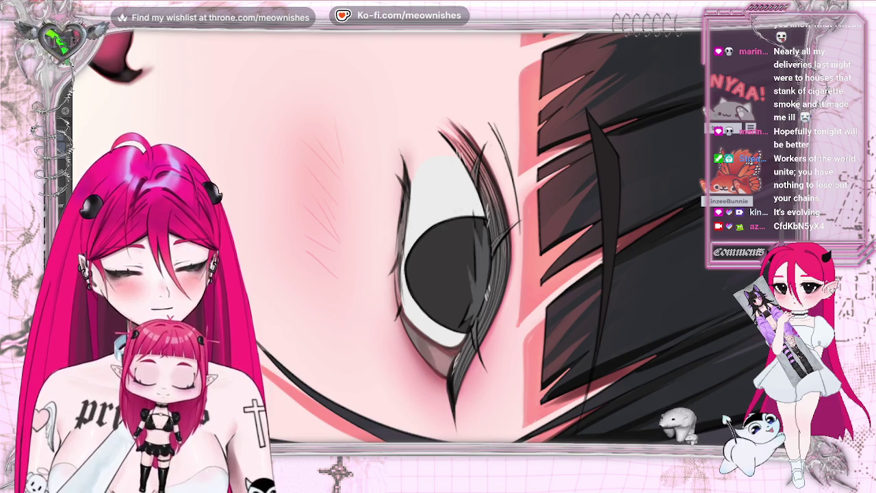
Zoom in and out around the eye while toggling the mirrored view to check the iris.
scroll(386, 236, "down", 2)
scroll(387, 236, "down", 2)
scroll(387, 236, "down", 3)
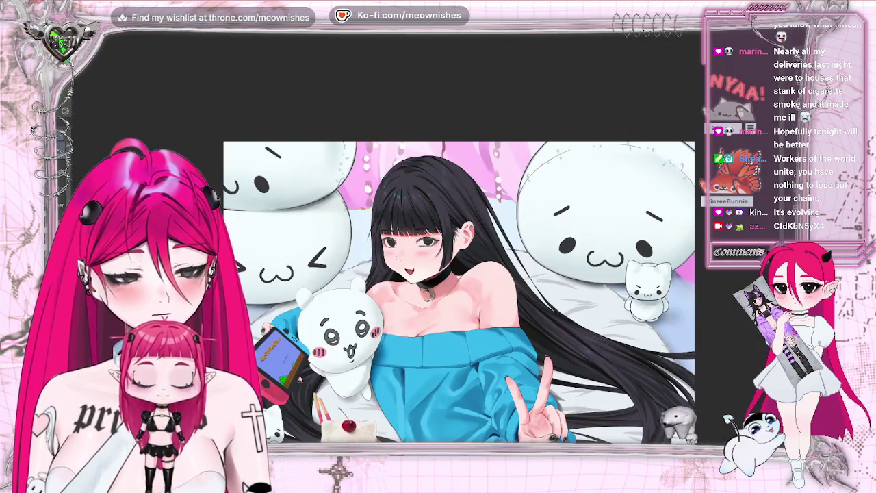
key("m")
scroll(417, 299, "down", 2)
scroll(416, 299, "down", 2)
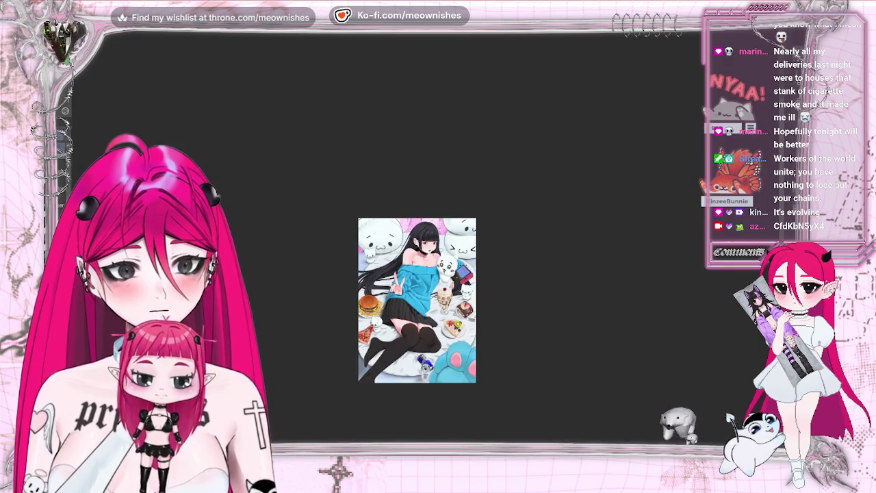
scroll(419, 239, "up", 3)
scroll(418, 240, "up", 3)
scroll(419, 240, "up", 2)
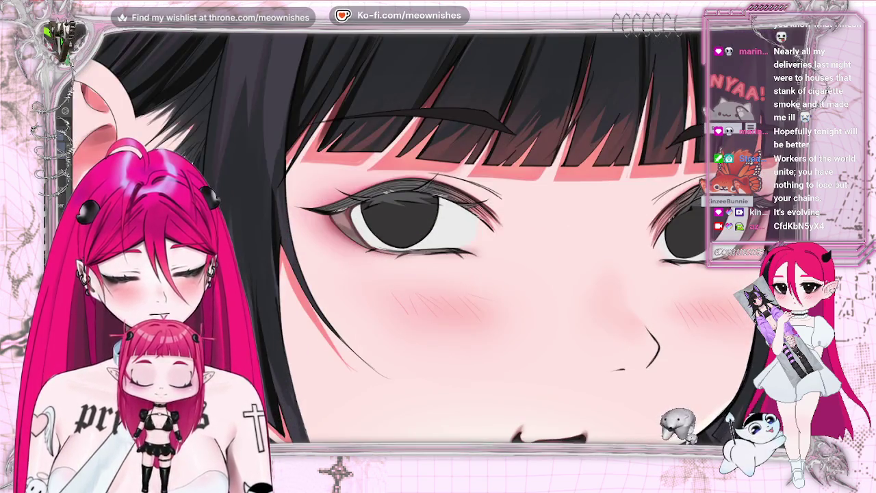
key("m")
scroll(475, 251, "up", 1)
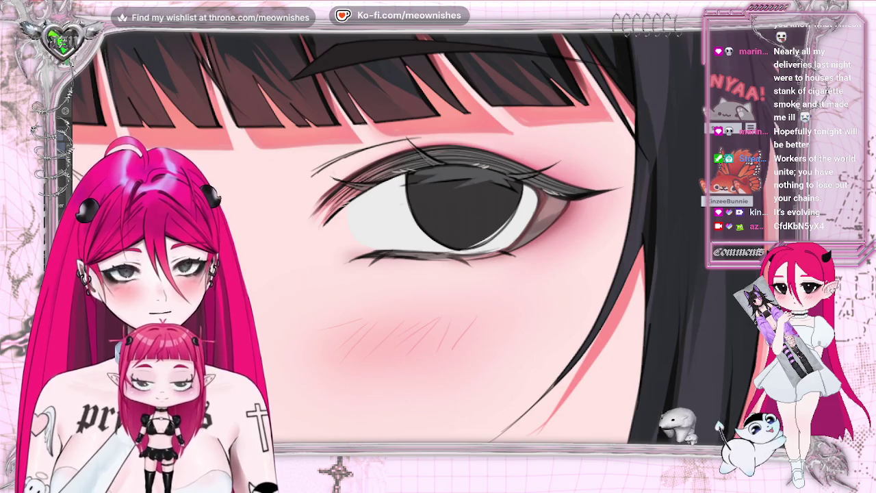
Fit the whole illustration in the window, flipped horizontally and zoomed out further.
key("ctrl+0")
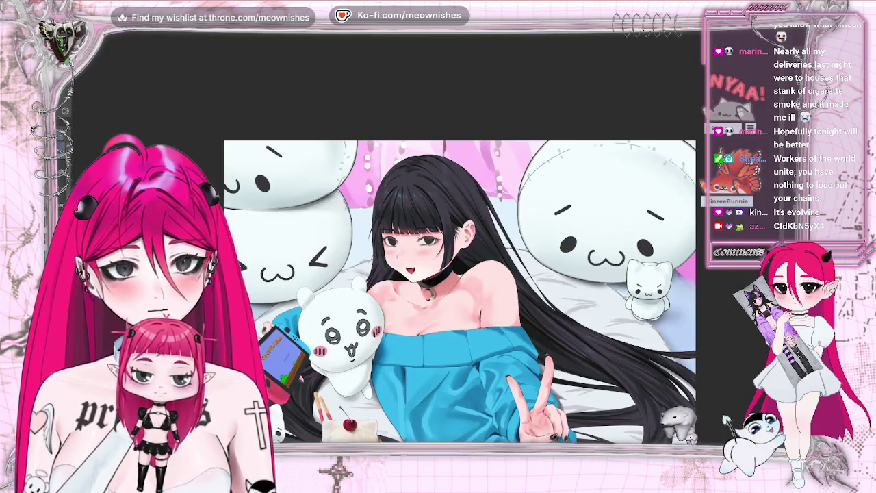
key("h")
key("ctrl+minus")
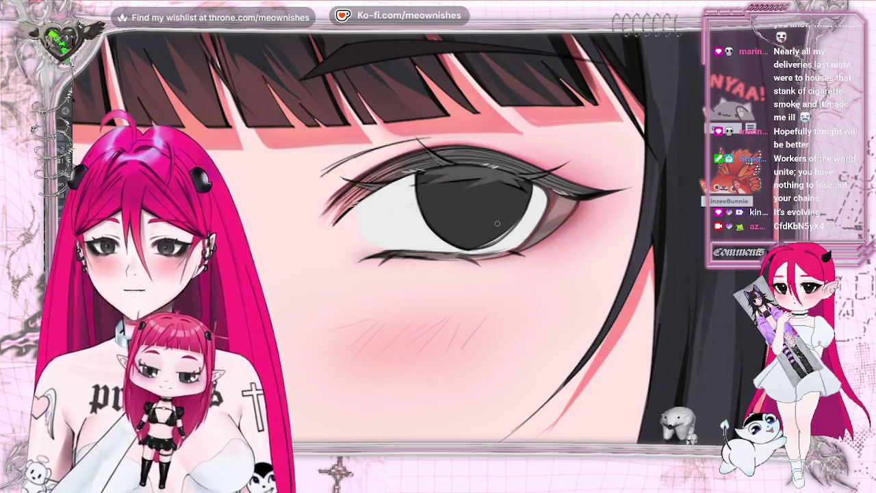
Zoom in on the eye and undo the dark iris fill, leaving only the thin outline.
key("ctrl+z")
key("ctrl+y")
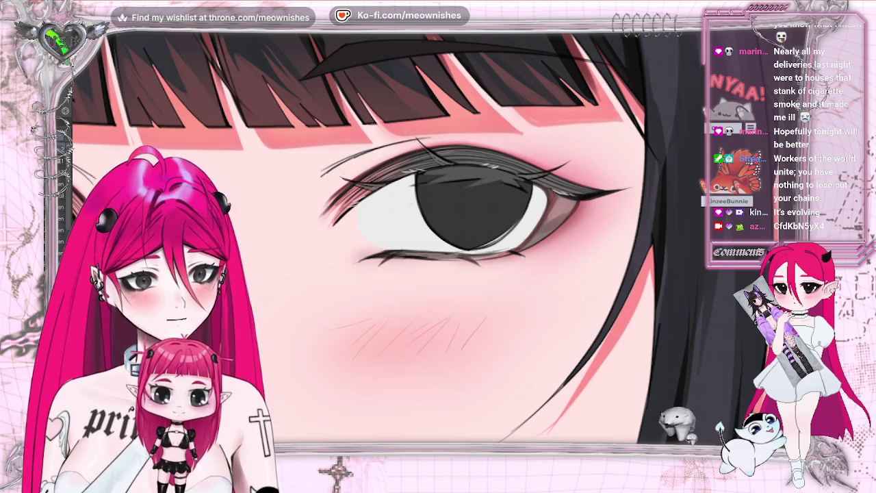
key("ctrl+plus")
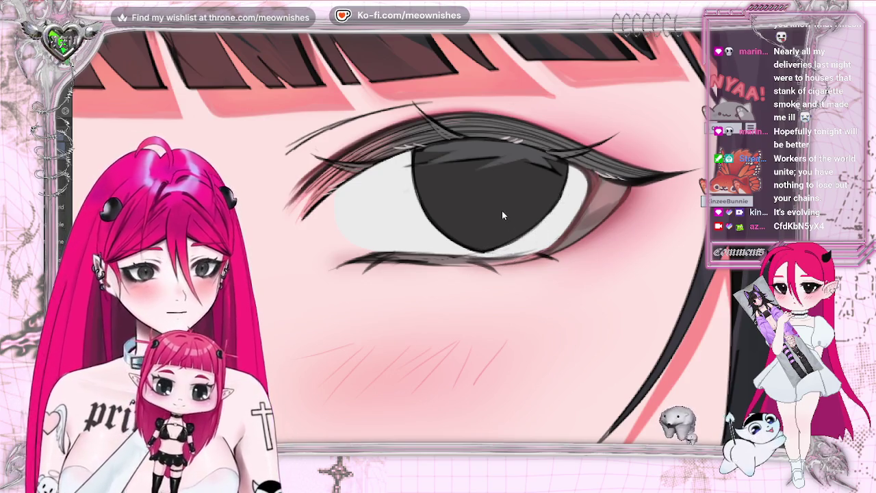
key("ctrl+z")
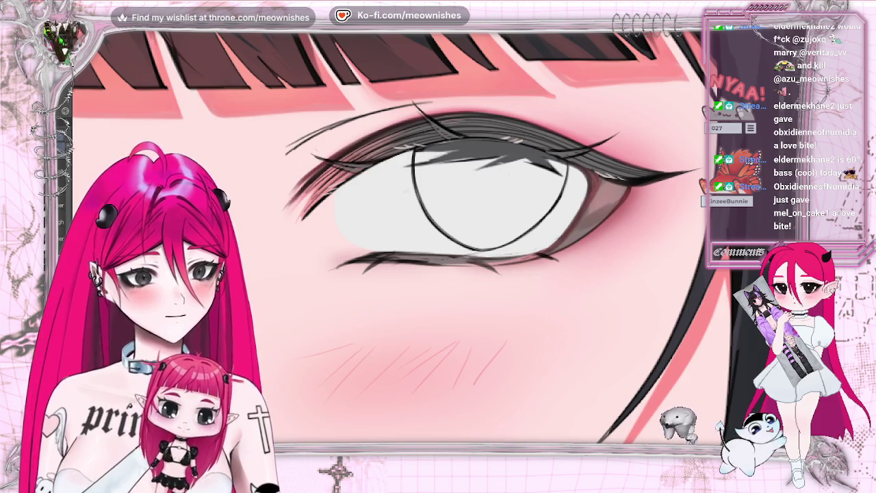
Try a diamond pupil in the iris, undo it, and toggle the dark iris fill off and on.
left_click_drag(498, 159, 501, 199)
key("ctrl+z")
left_click(490, 199)
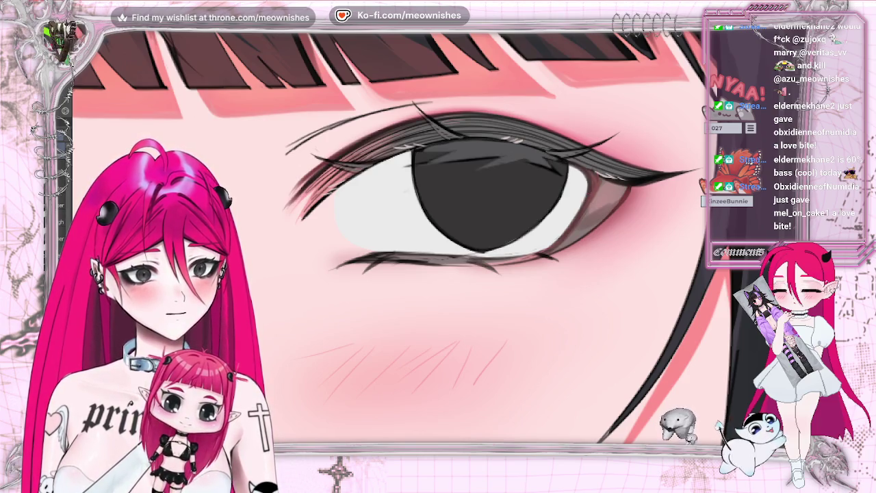
key("ctrl+z")
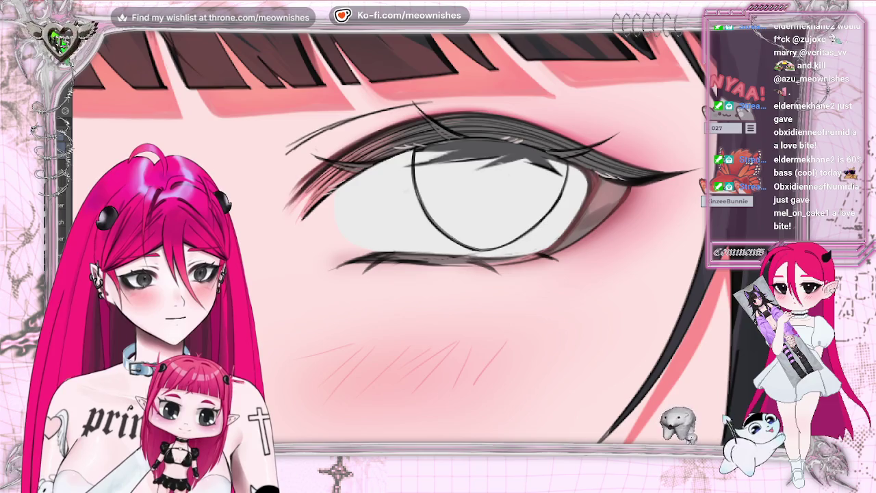
left_click(472, 236)
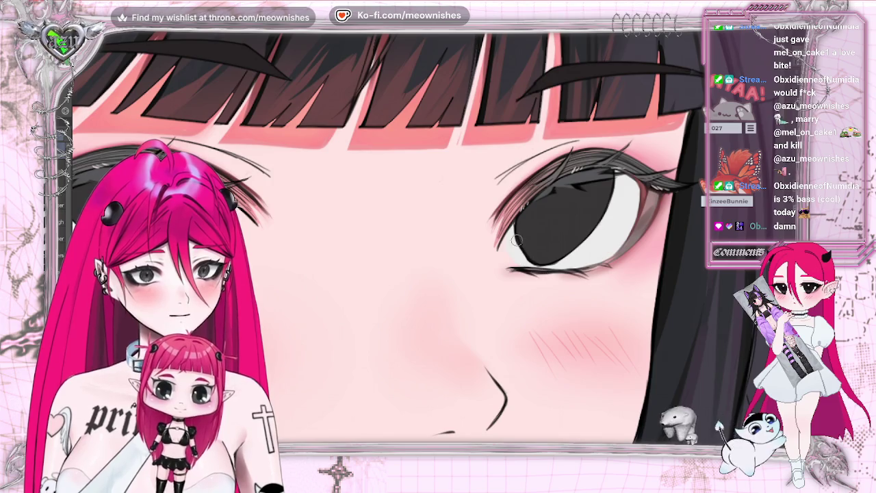
Zoom out, flip the canvas horizontally to check the mirrored drawing, then zoom back in.
scroll(398, 241, "down", 5)
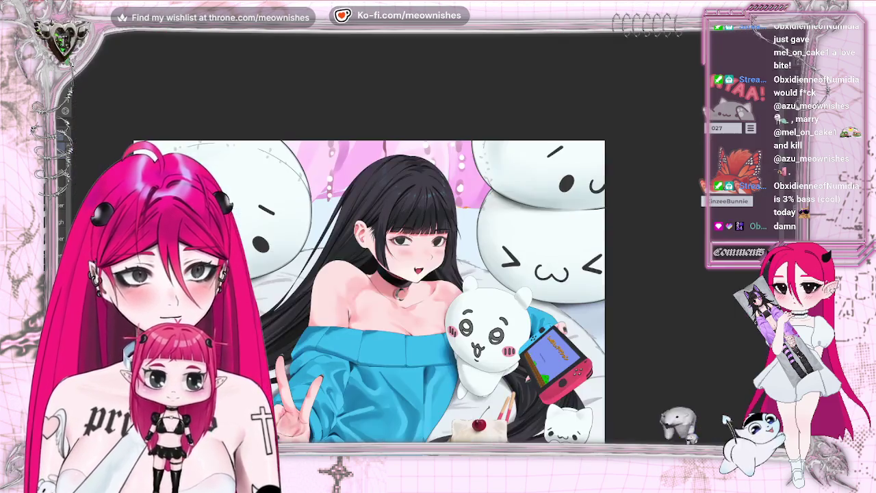
key("m")
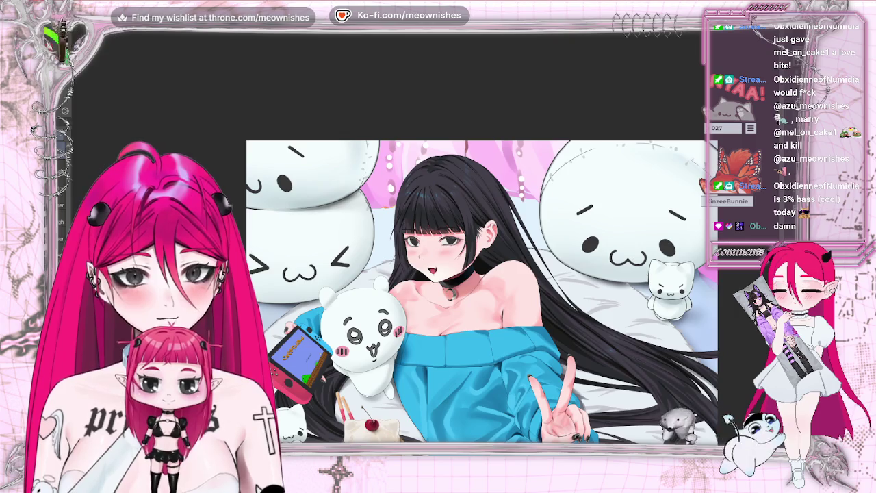
scroll(445, 239, "up", 5)
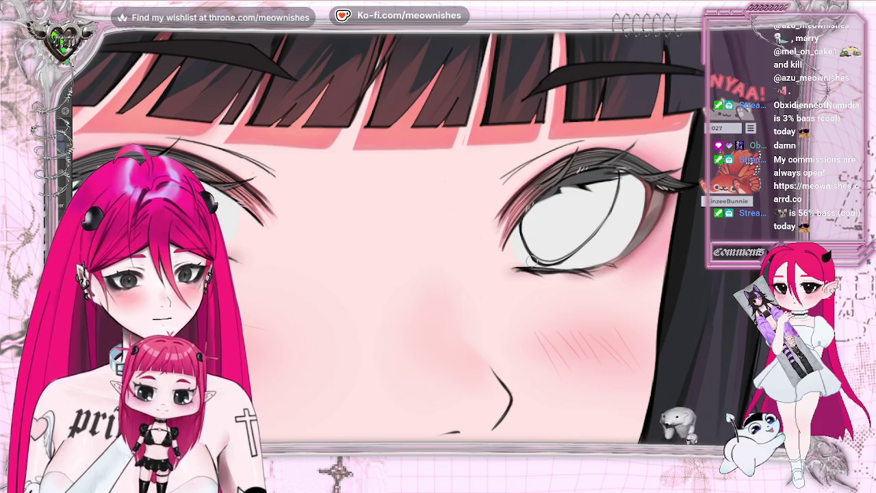
Erase and lighten parts of the eye outline, undo those strokes, then sketch the iris's left edge.
mouse_move(529, 257)
left_mouse_down()
mouse_move(595, 243)
mouse_move(531, 245)
mouse_move(603, 232)
left_mouse_up()
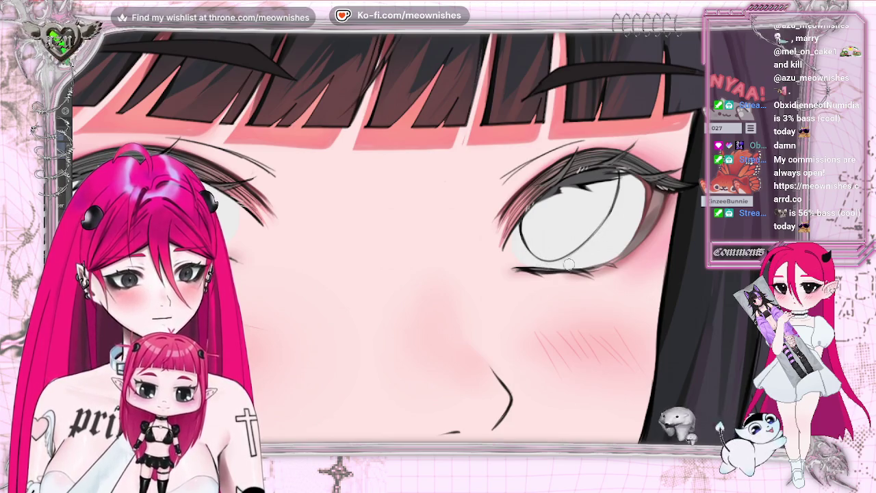
left_click_drag(615, 199, 596, 234)
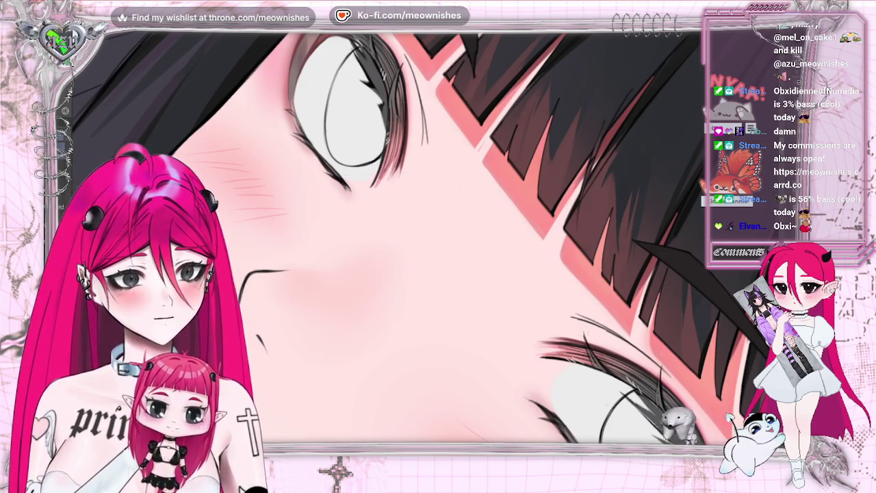
key("ctrl+z")
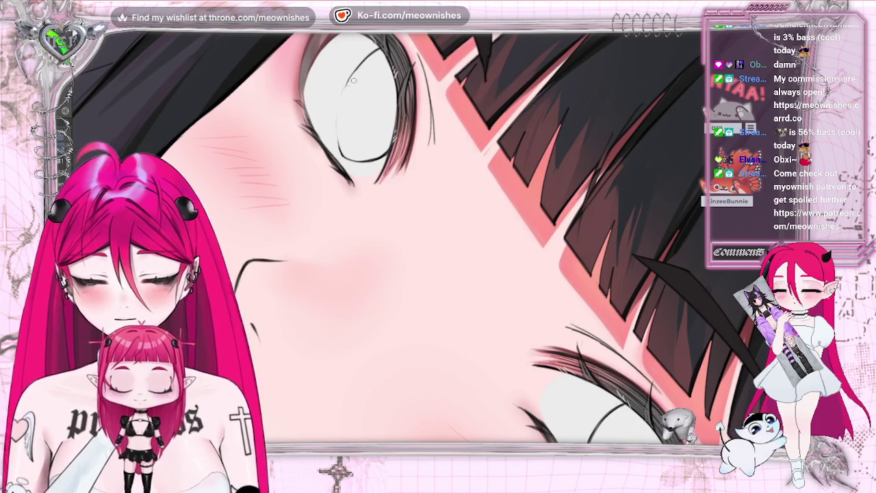
left_click_drag(354, 70, 343, 143)
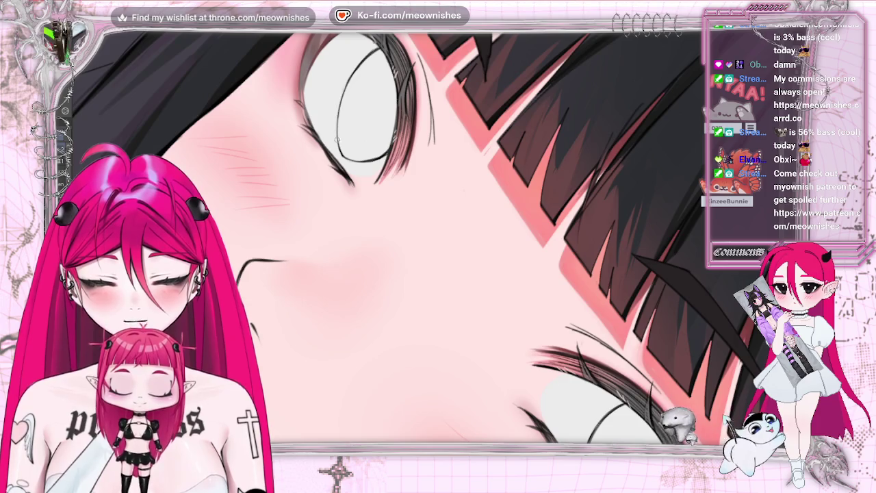
Zoom out and flip the canvas horizontally to review the whole illustration mirrored.
scroll(349, 154, "down", 3)
scroll(349, 155, "down", 3)
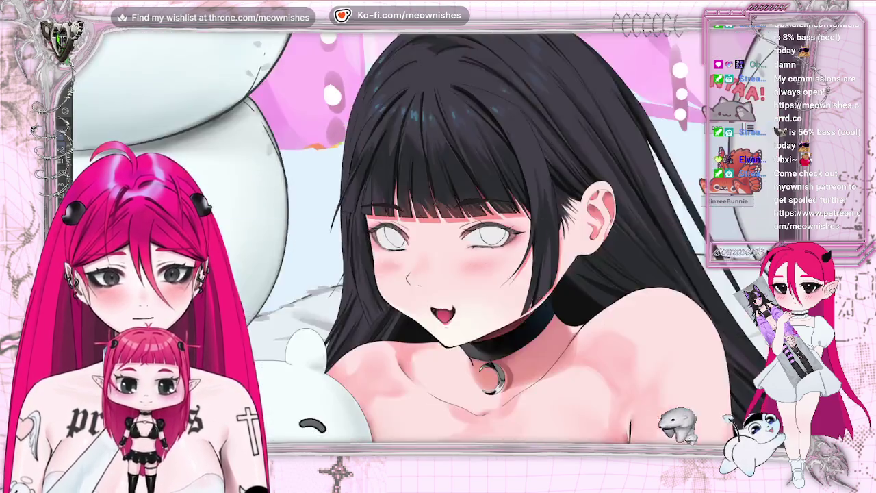
scroll(432, 251, "up", 1)
key("m")
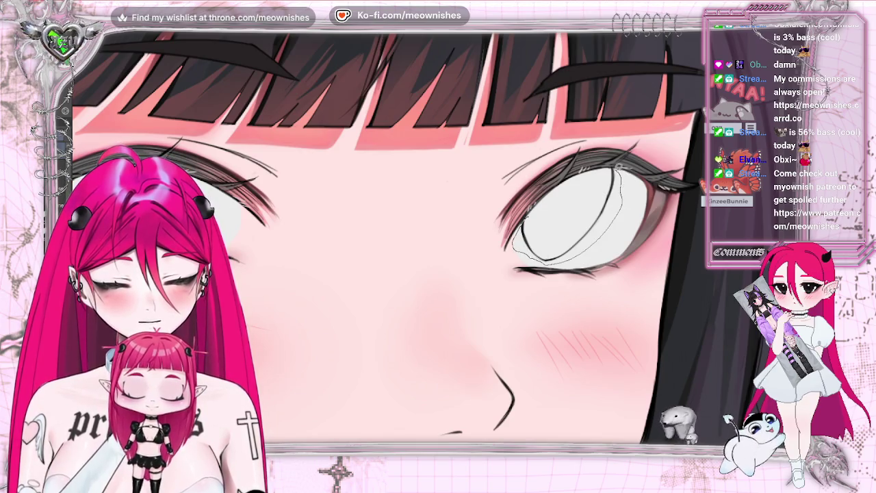
Lasso the right eye, transform it a few pixels left, deselect, then rotate and reset the view.
left_click_drag(618, 166, 618, 171)
left_click(604, 281)
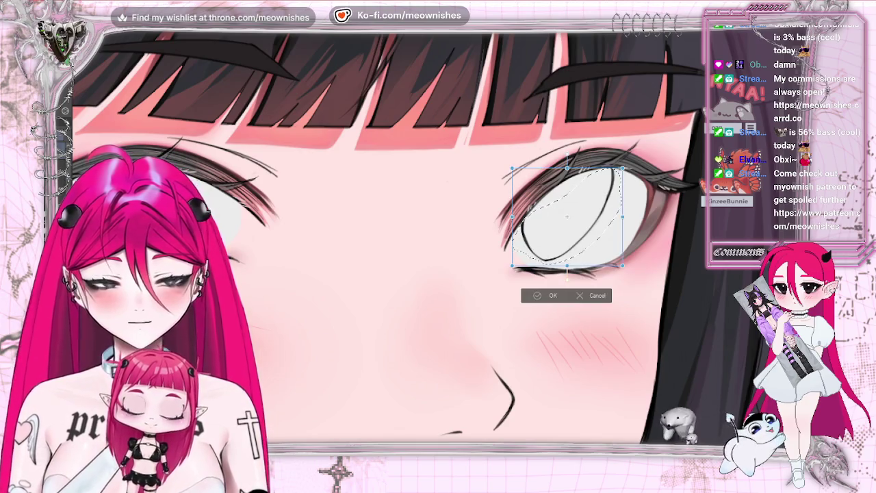
left_click_drag(567, 271, 564, 268)
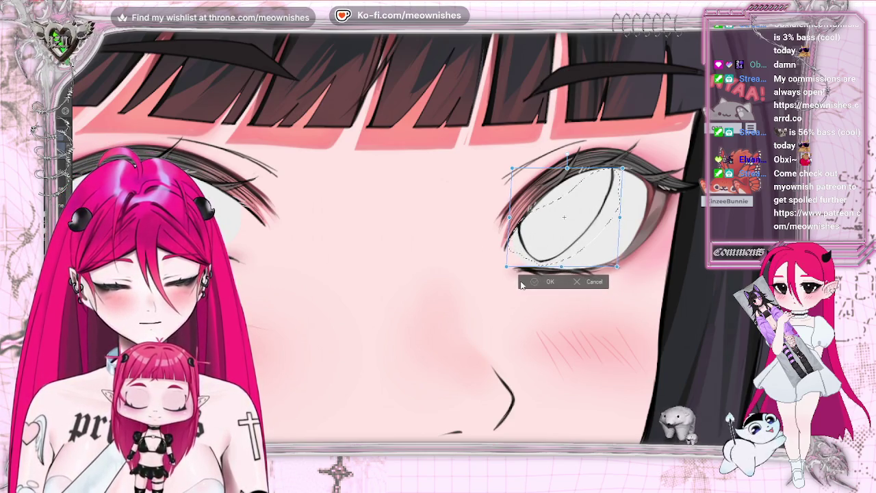
key("Return")
left_click(480, 282)
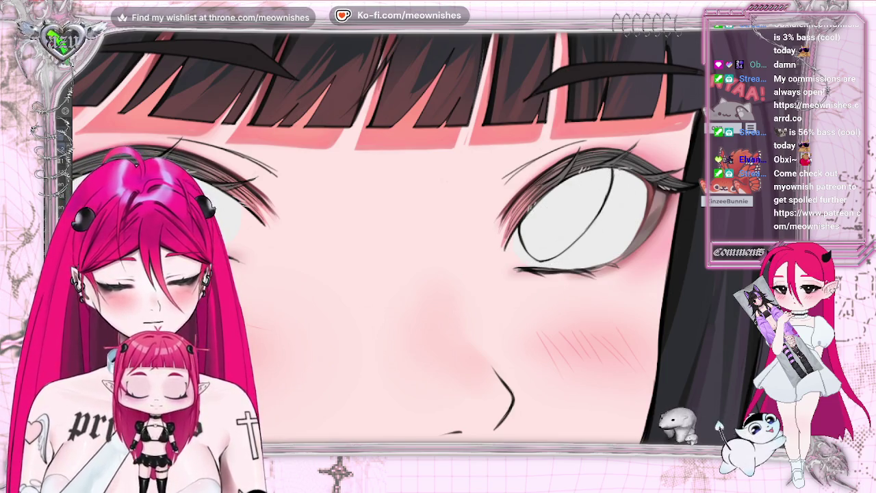
key("minus")
key("minus")
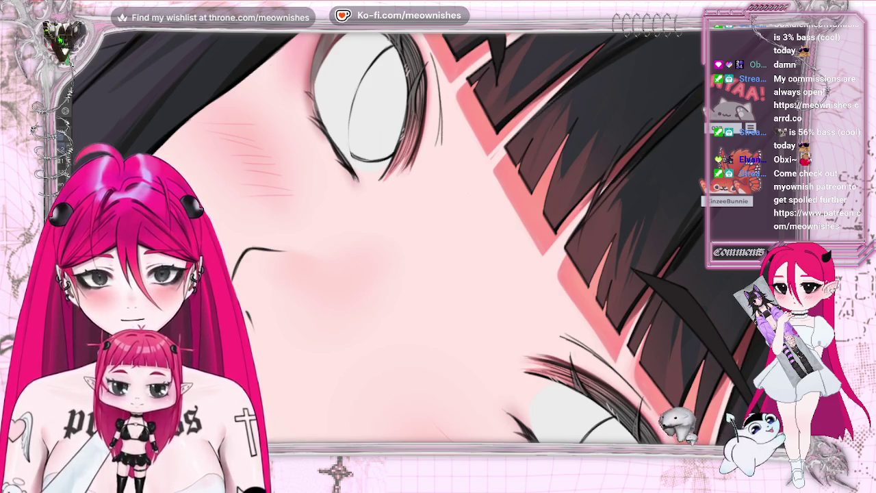
key("ctrl+0")
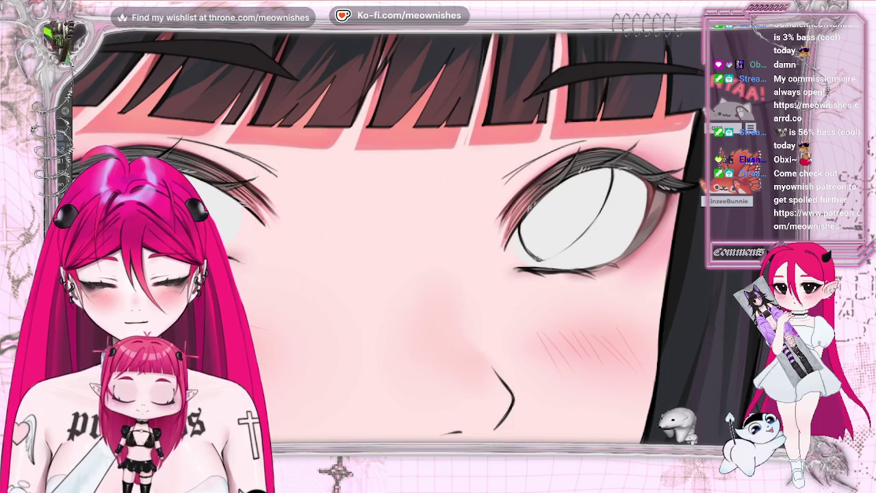
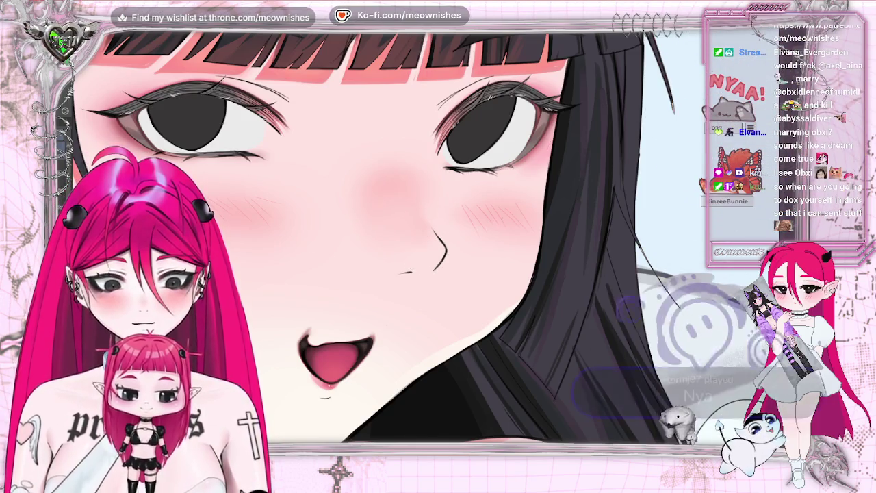
Check the face in a mirrored view, then fit the canvas and zoom and pan onto the nose and cheeks.
key("h")
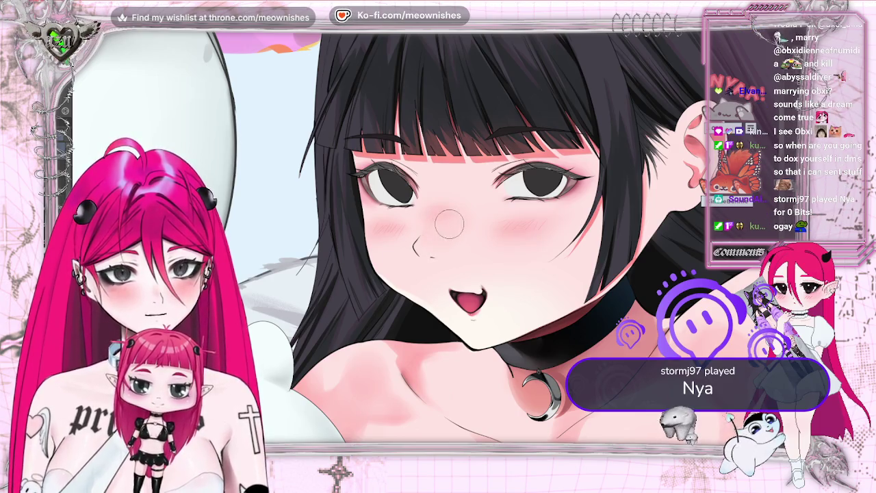
key("h")
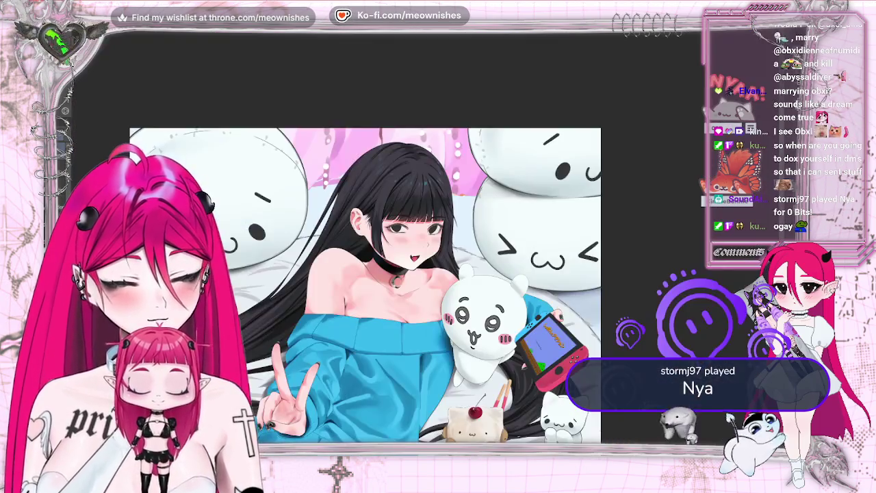
scroll(370, 204, "up", 5)
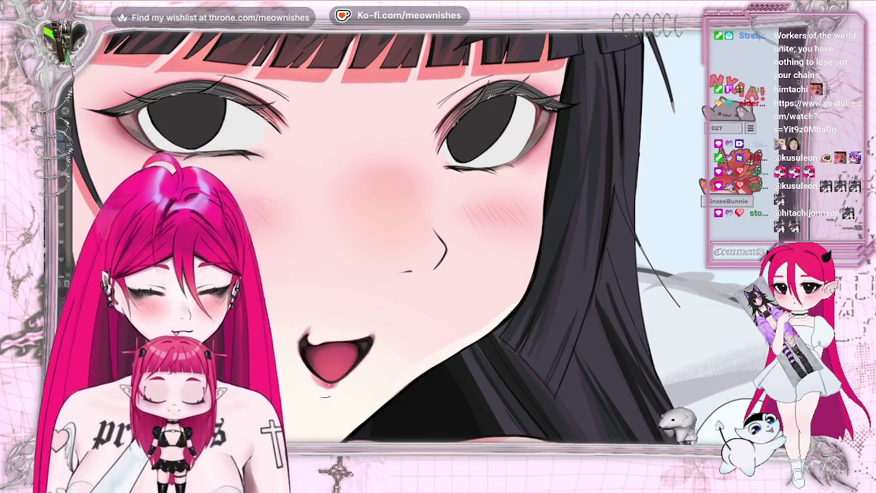
key("ctrl+0")
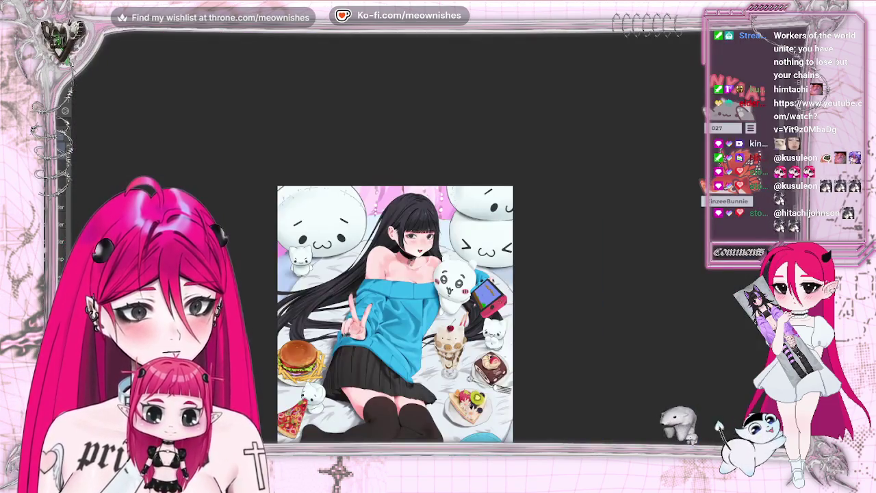
scroll(407, 229, "up", 5)
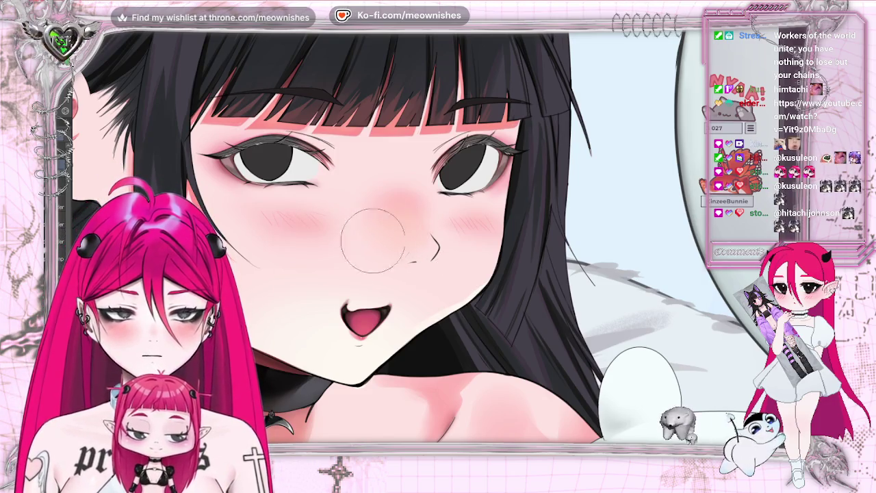
scroll(386, 236, "left", 3)
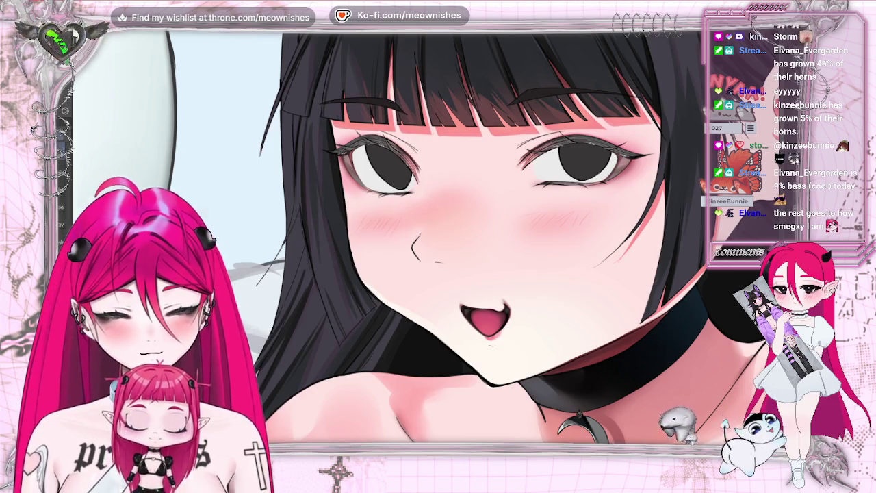
key("ctrl+0")
key("h")
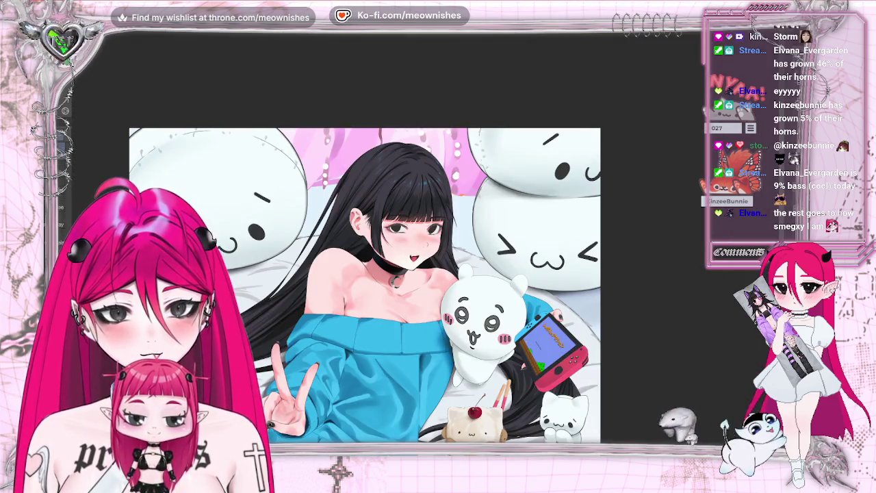
key("ctrl+0")
scroll(412, 241, "up", 5)
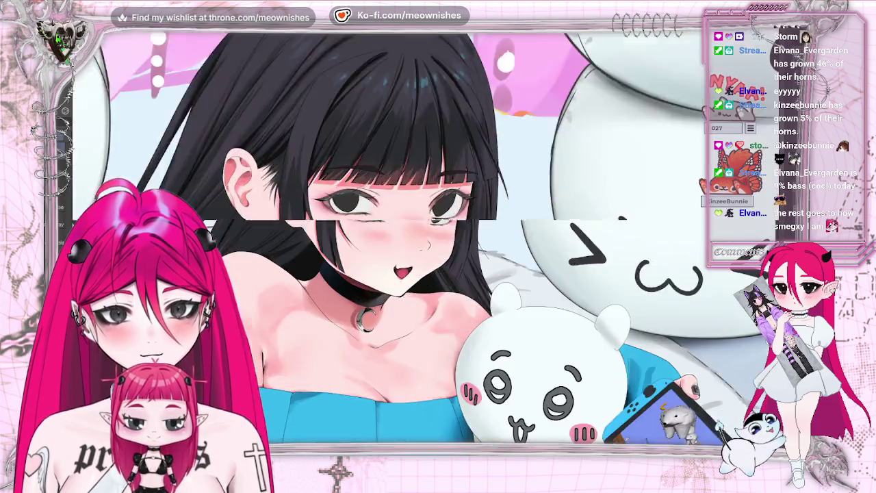
scroll(412, 241, "up", 5)
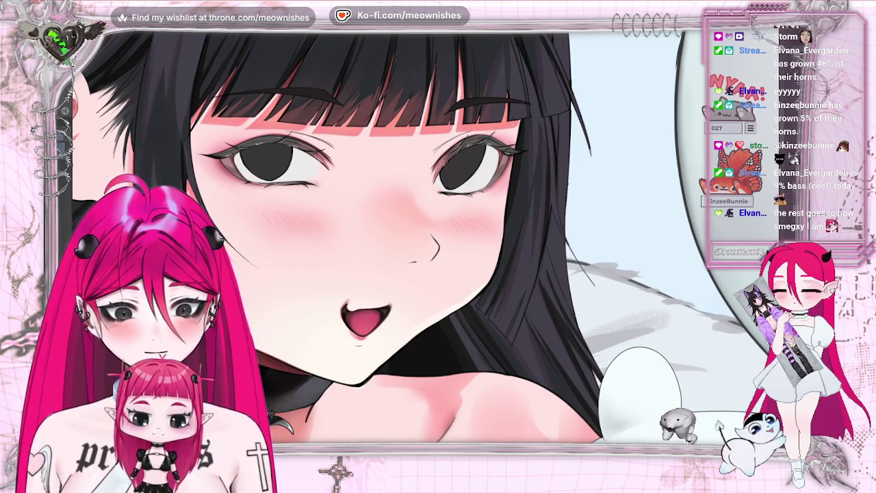
key("ctrl+0")
scroll(425, 243, "up", 5)
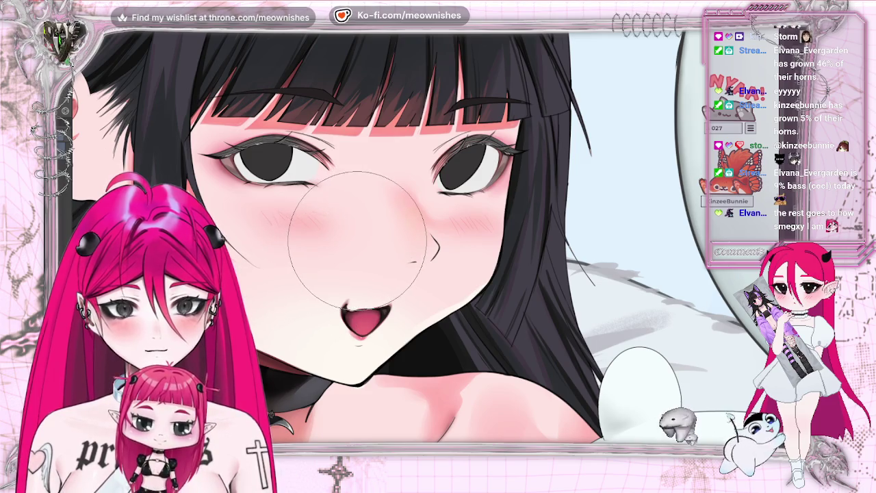
left_click_drag(335, 241, 454, 243)
key("ctrl+0")
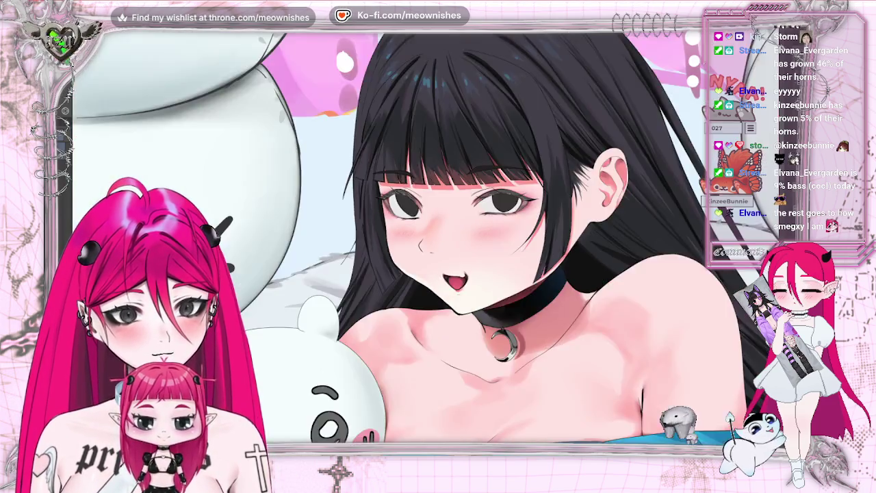
Zoom in close on the nose tip for the pink blush, then zoom back out.
scroll(432, 247, "up", 5)
scroll(432, 247, "up", 1)
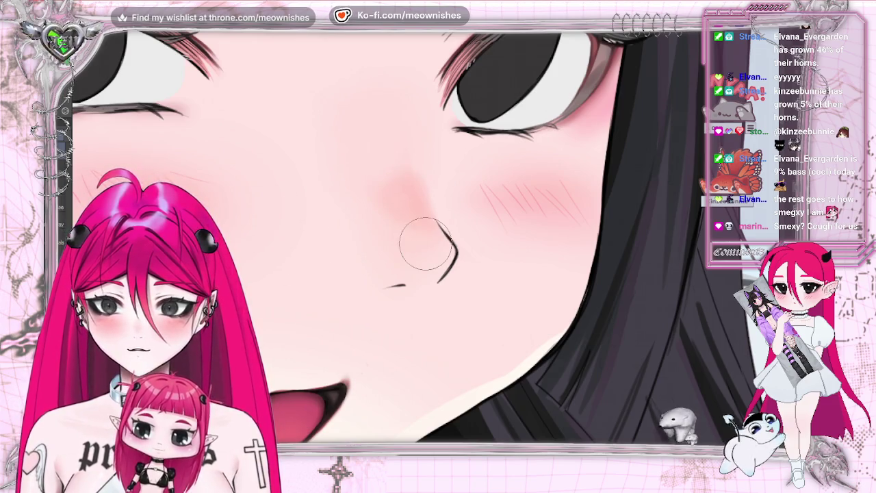
scroll(431, 229, "down", 5)
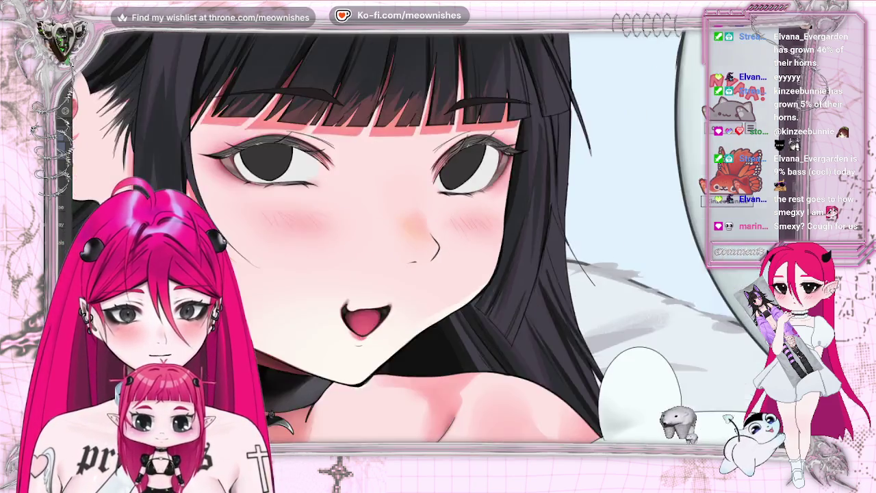
scroll(410, 274, "down", 5)
scroll(411, 274, "up", 3)
scroll(411, 273, "up", 3)
scroll(410, 274, "up", 3)
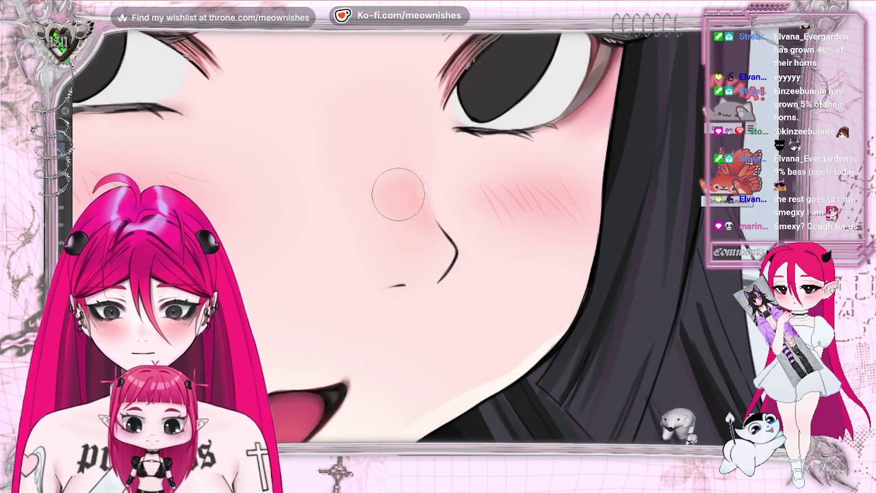
scroll(438, 260, "down", 3)
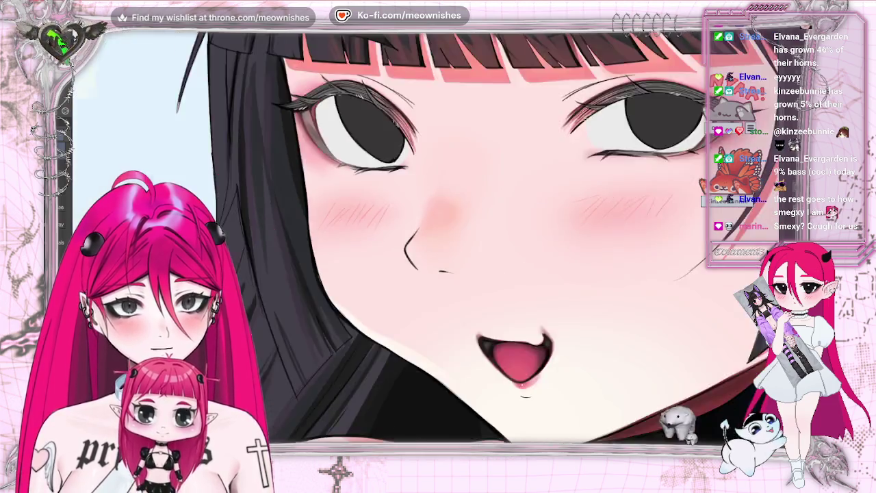
scroll(438, 260, "down", 3)
scroll(437, 260, "down", 2)
scroll(438, 246, "up", 5)
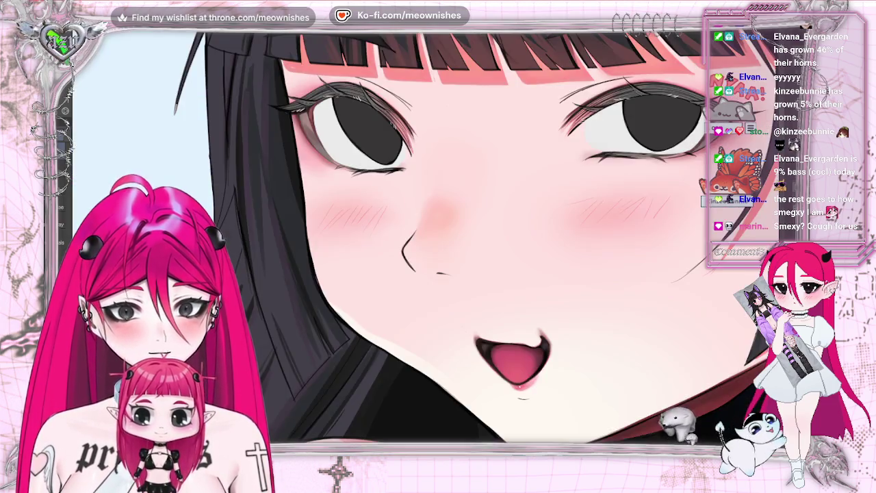
scroll(438, 246, "up", 2)
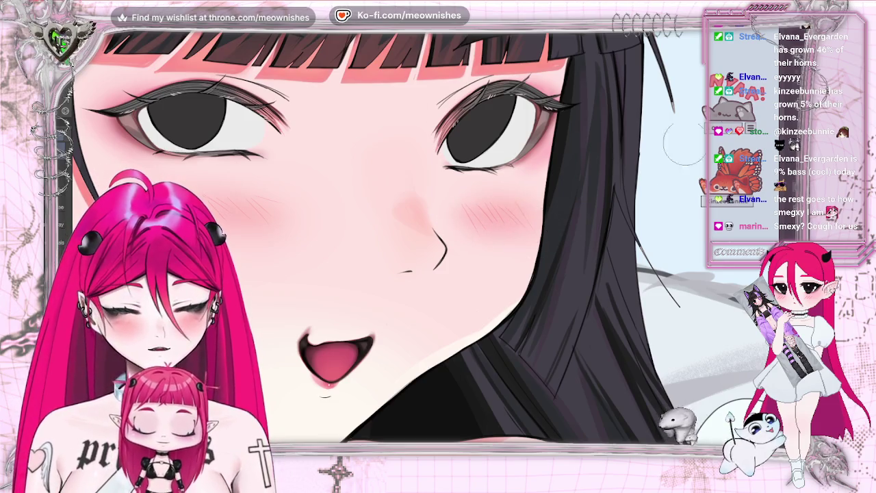
key("ctrl+0")
key("ctrl+plus")
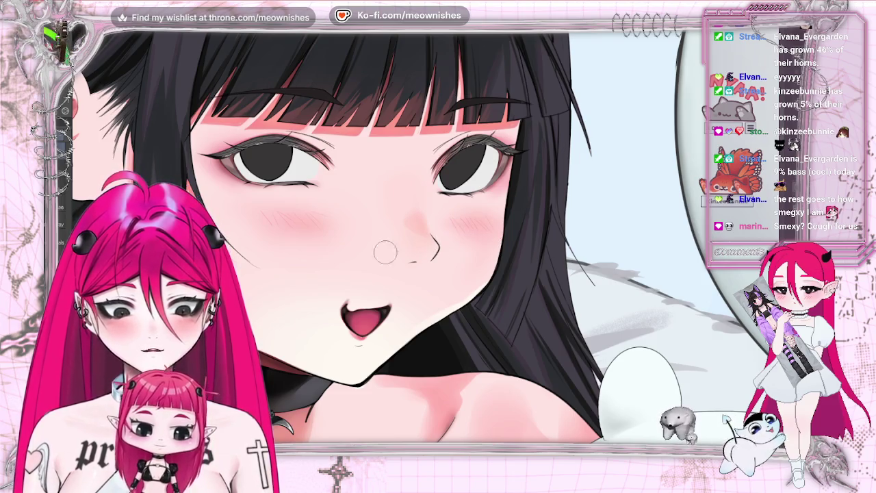
key("ctrl+0")
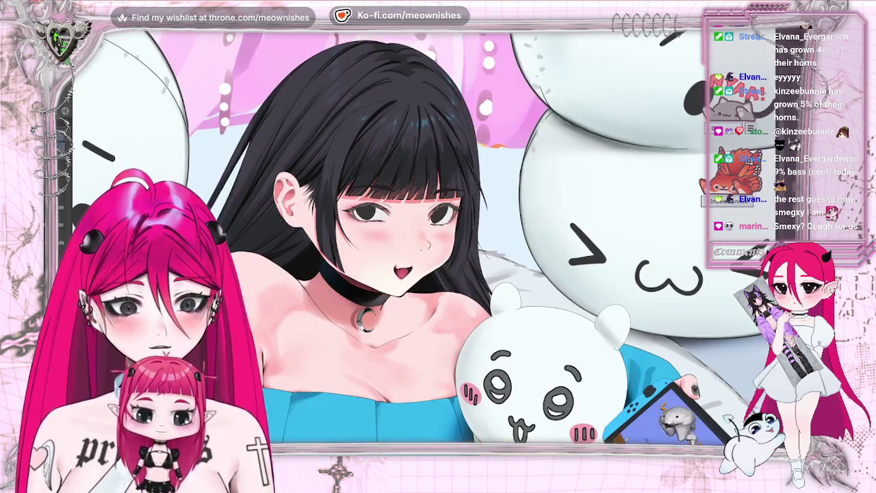
key("ctrl+minus")
scroll(425, 247, "up", 5)
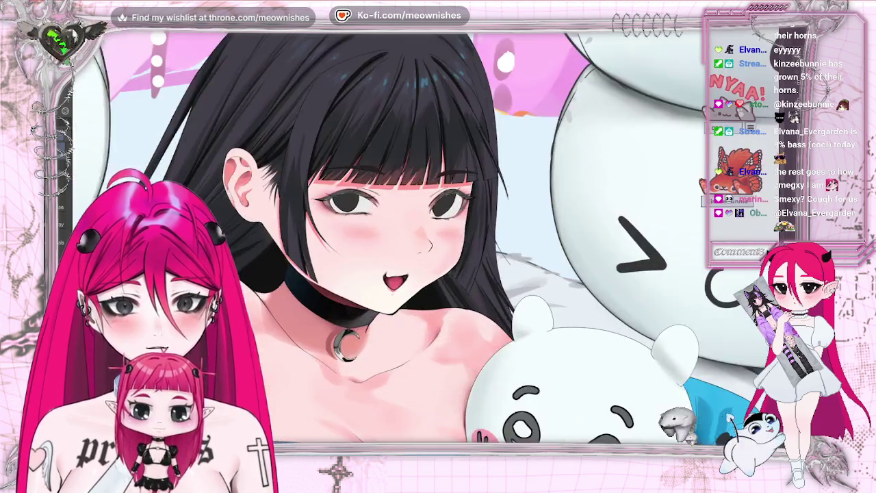
scroll(425, 247, "up", 2)
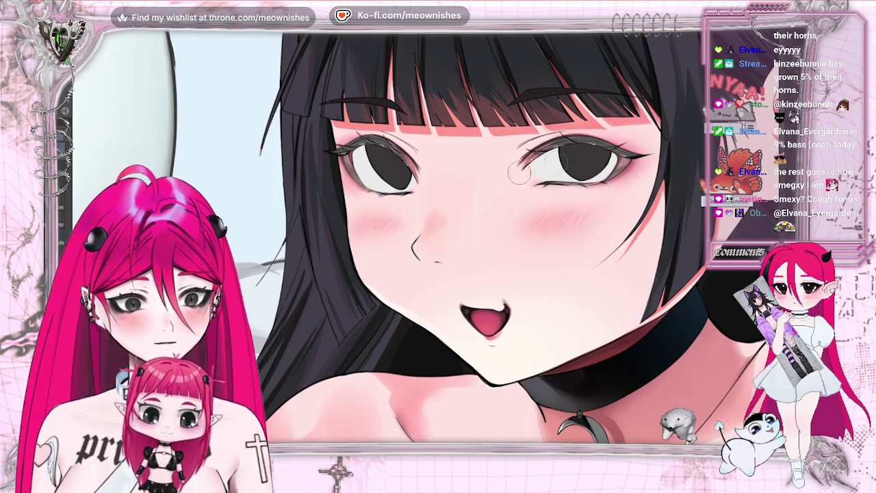
scroll(491, 180, "down", 2)
scroll(492, 180, "down", 3)
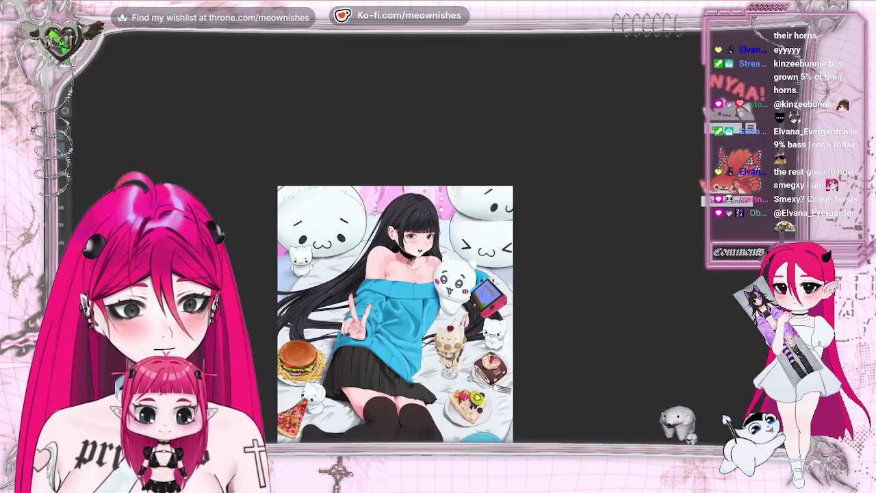
scroll(422, 246, "up", 3)
scroll(422, 246, "up", 2)
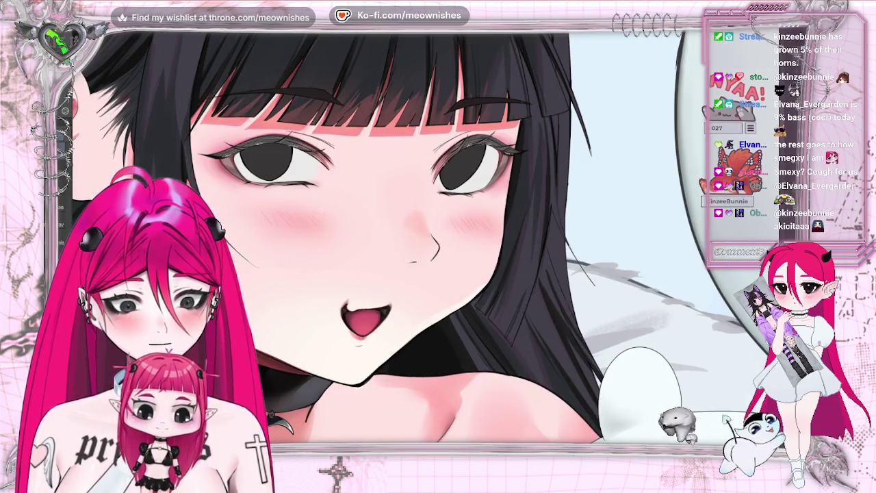
left_click_drag(342, 199, 209, 205)
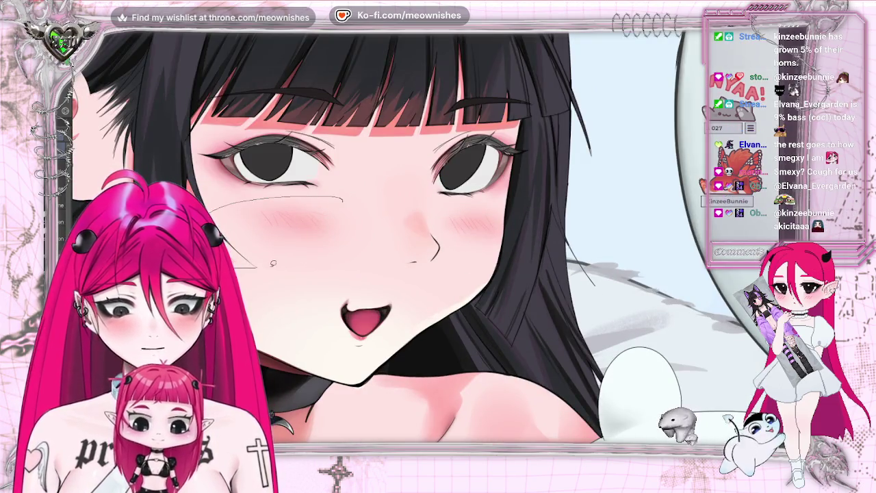
Clear the lasso selection and set Hue to 1 in Hue/Saturation/Luminosity.
left_click_drag(508, 277, 339, 182)
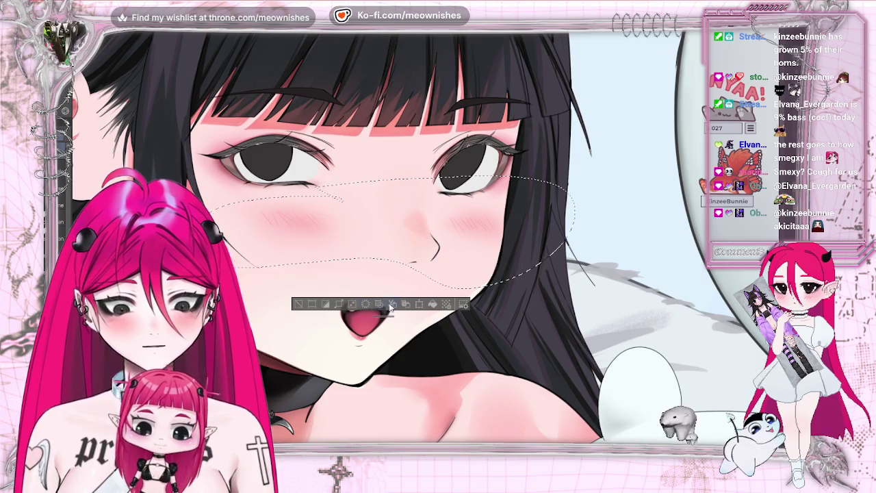
left_click(299, 306)
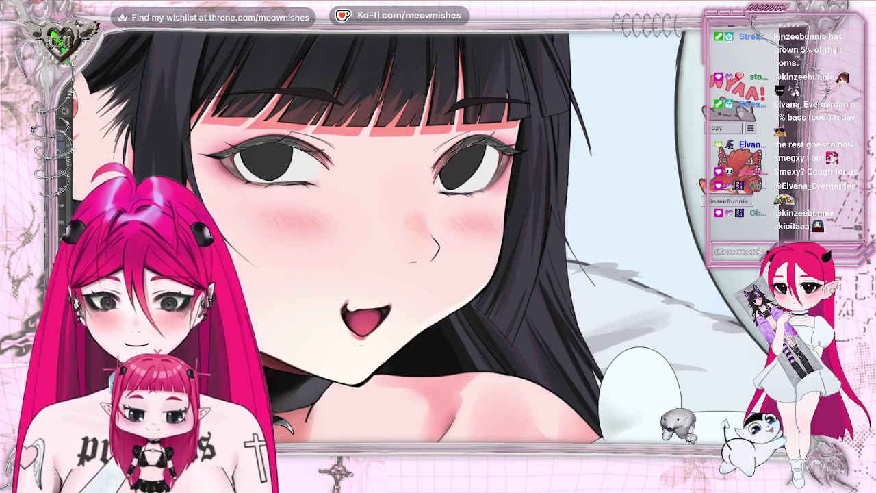
left_click(68, 26)
left_click(198, 190)
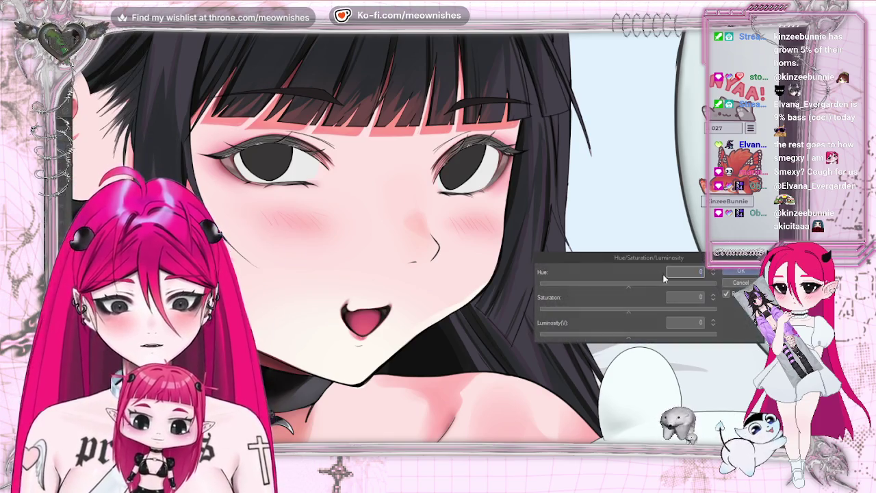
left_click(632, 282)
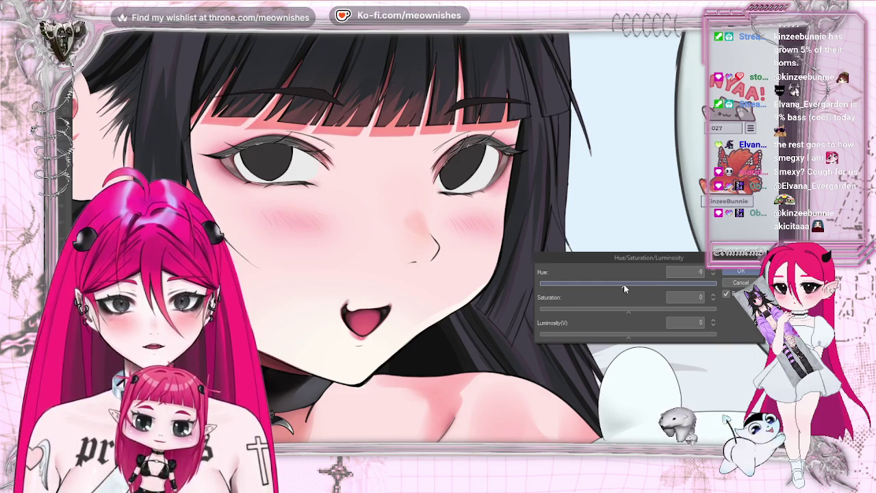
Raise Saturation to 20 and lower Luminosity to -2, checking the whole illustration, then apply.
key("ctrl+0")
key("ctrl+minus")
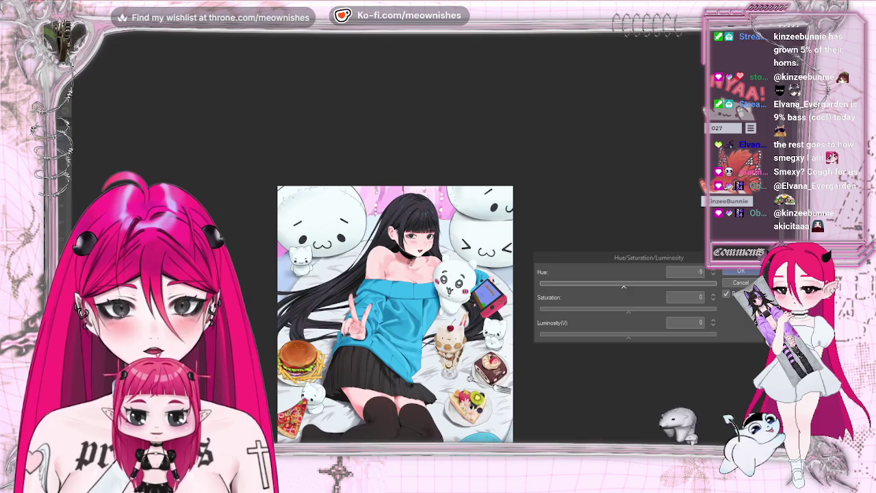
key("ctrl+plus")
key("ctrl+plus")
key("ctrl+minus")
key("ctrl+minus")
key("ctrl+minus")
key("ctrl+minus")
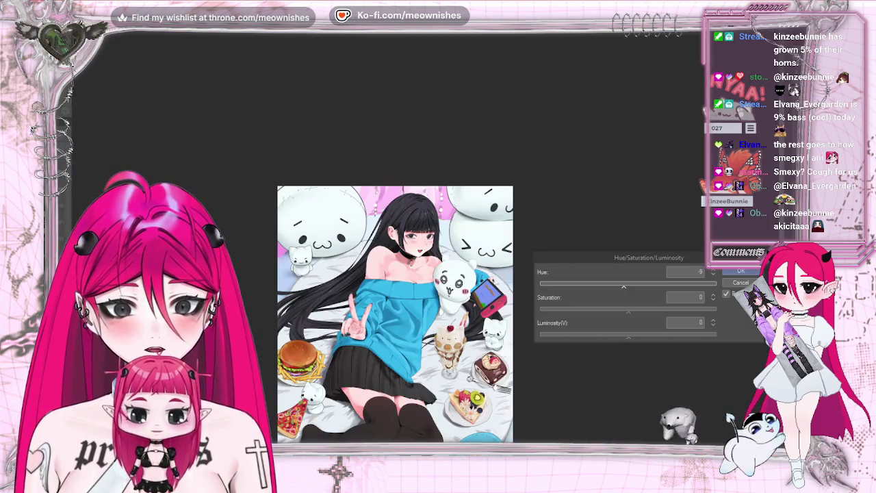
key("ctrl+plus")
key("ctrl+plus")
key("ctrl+plus")
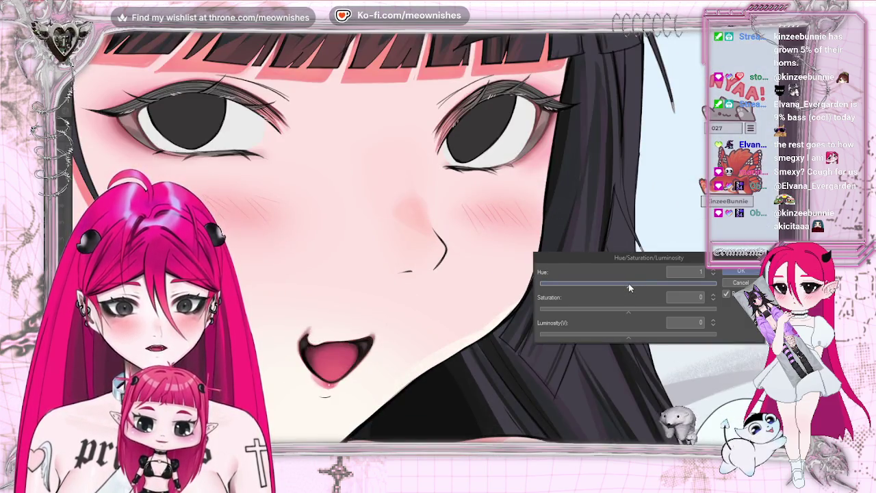
left_click_drag(629, 312, 646, 315)
left_click(628, 336)
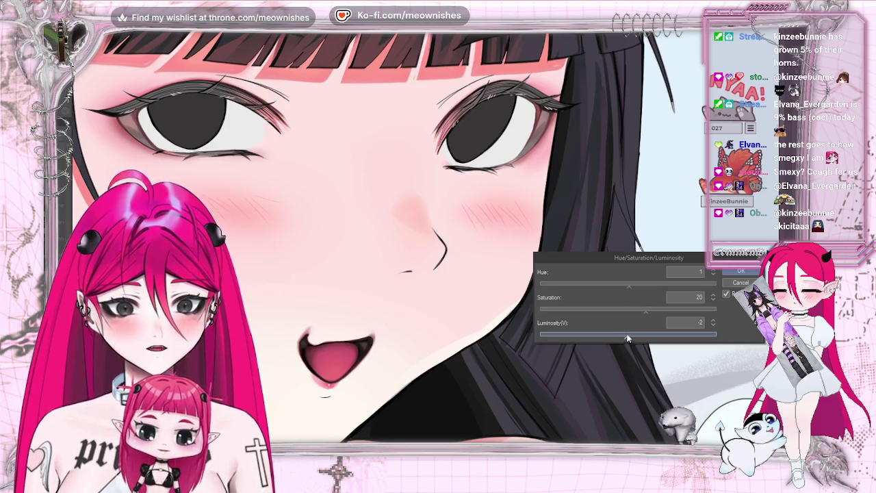
key("ctrl+minus")
key("ctrl+minus")
key("ctrl+minus")
key("ctrl+minus")
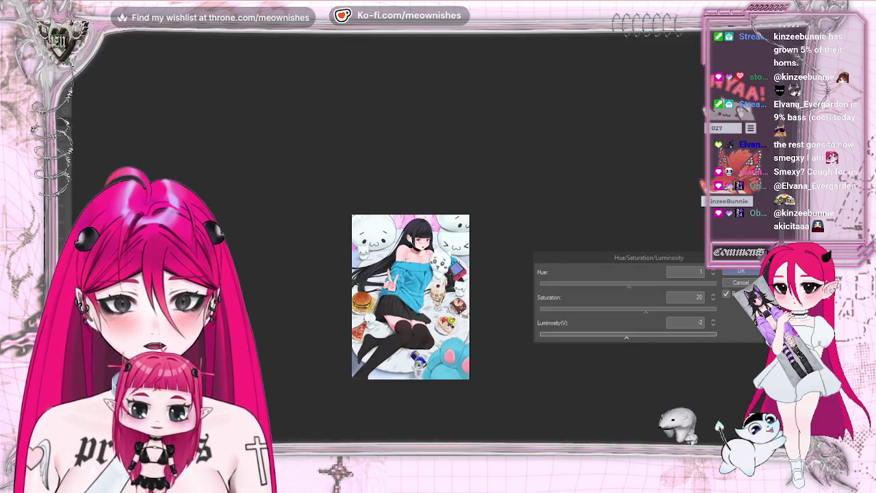
key("ctrl+plus")
key("ctrl+plus")
key("ctrl+plus")
key("ctrl+plus")
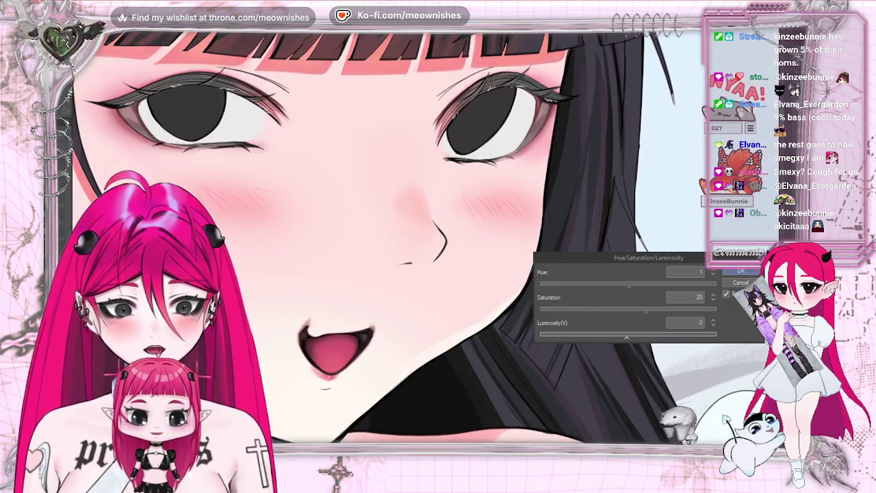
left_click(737, 270)
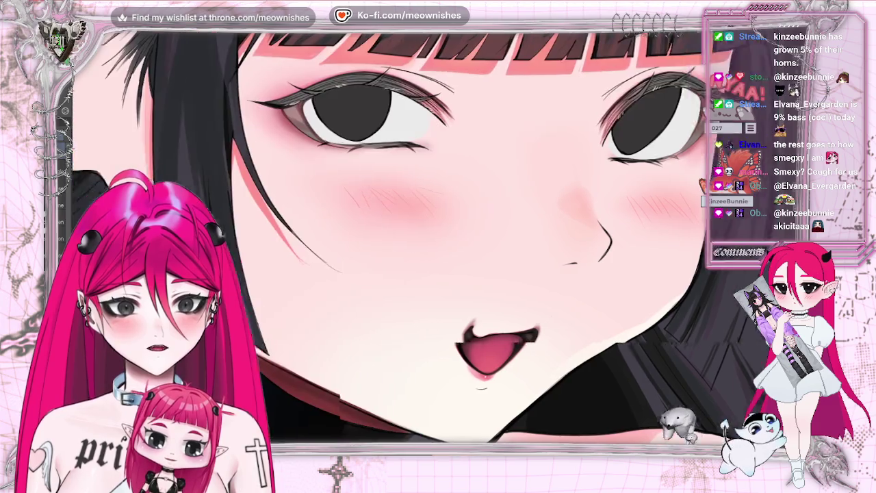
Centre the face in view and flip the canvas horizontally to compare both sides of the face.
left_click_drag(82, 151, 228, 149)
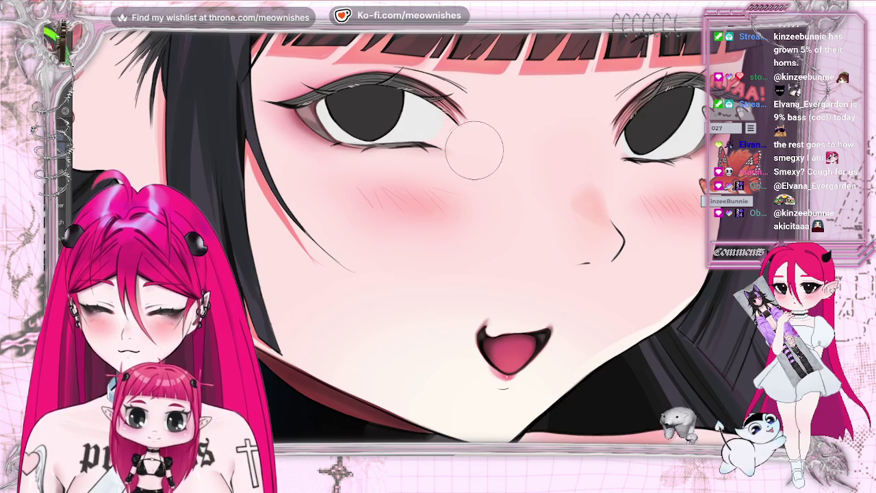
scroll(411, 237, "down", 5)
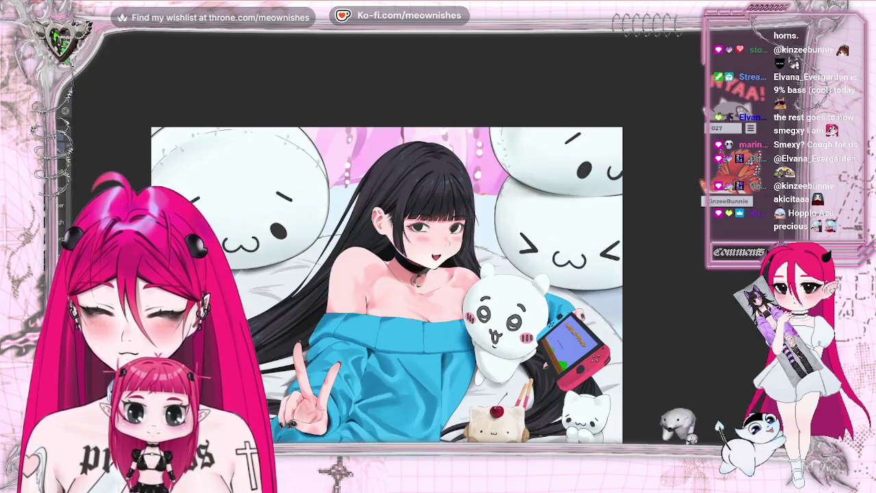
scroll(411, 236, "up", 5)
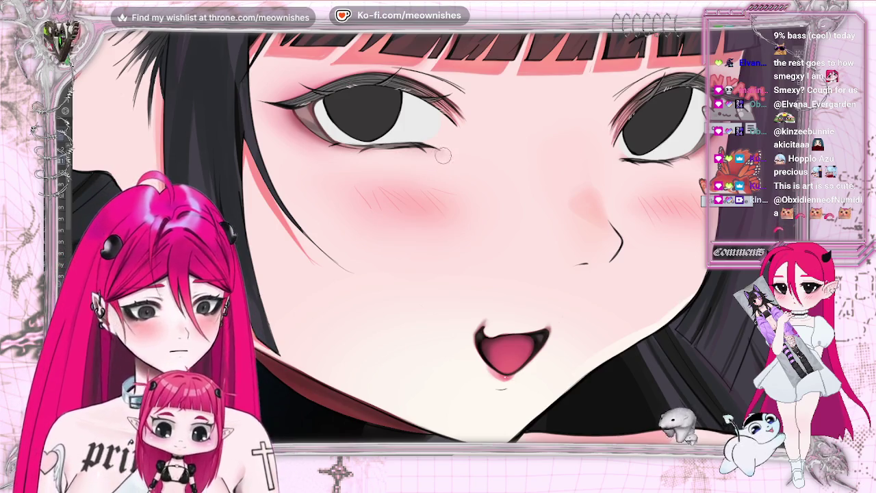
key("h")
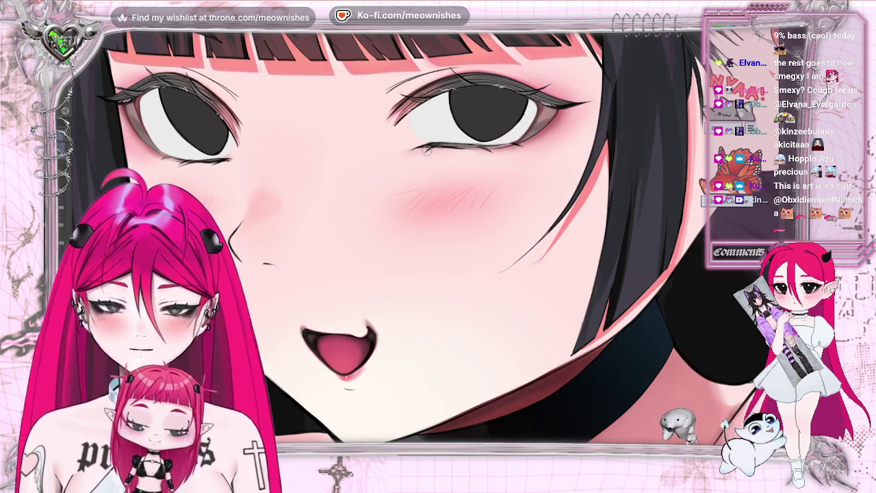
scroll(386, 236, "down", 2)
scroll(387, 236, "down", 2)
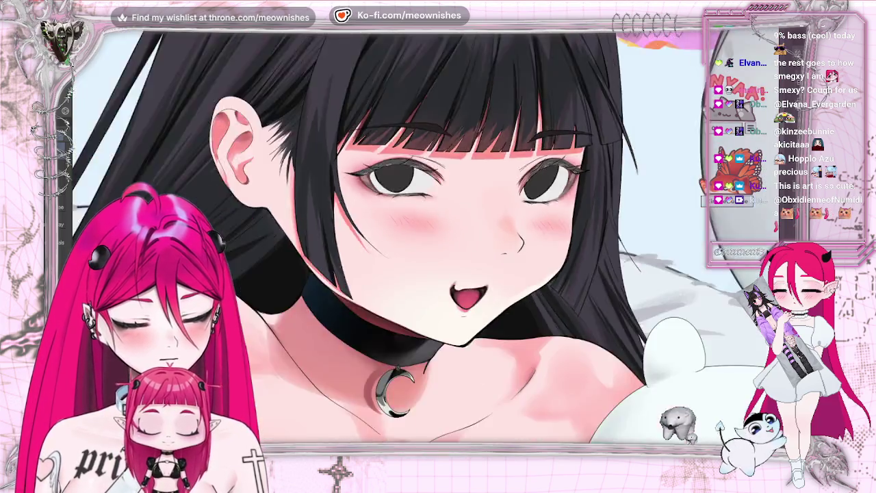
scroll(386, 236, "down", 3)
scroll(424, 243, "up", 3)
scroll(424, 243, "up", 3)
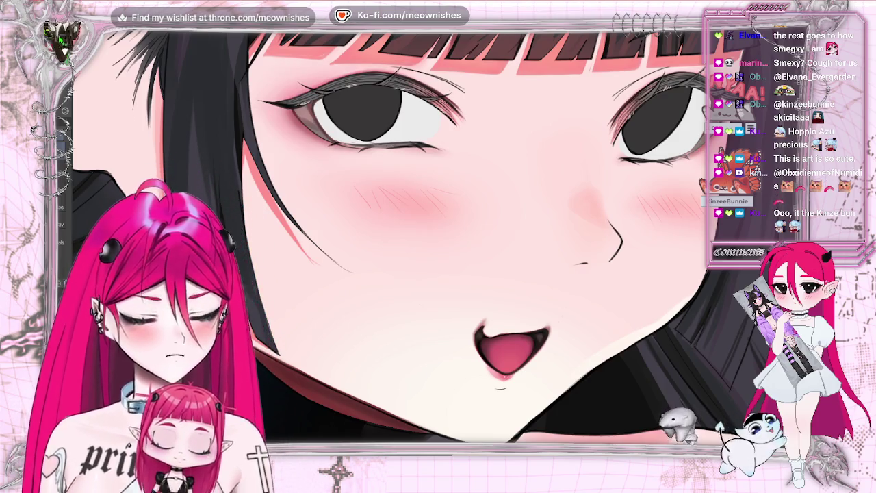
scroll(390, 233, "right", 3)
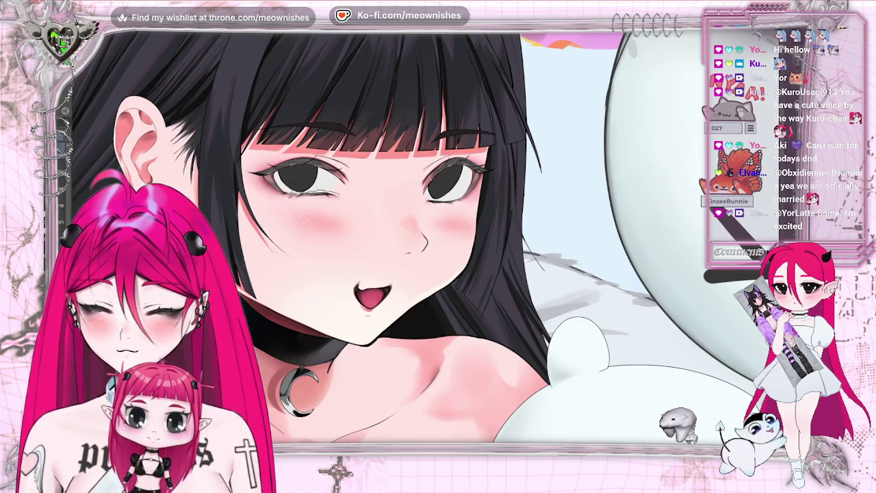
Lasso the lash marks under the left eye, transform and commit them, then deselect.
left_click_drag(342, 199, 342, 205)
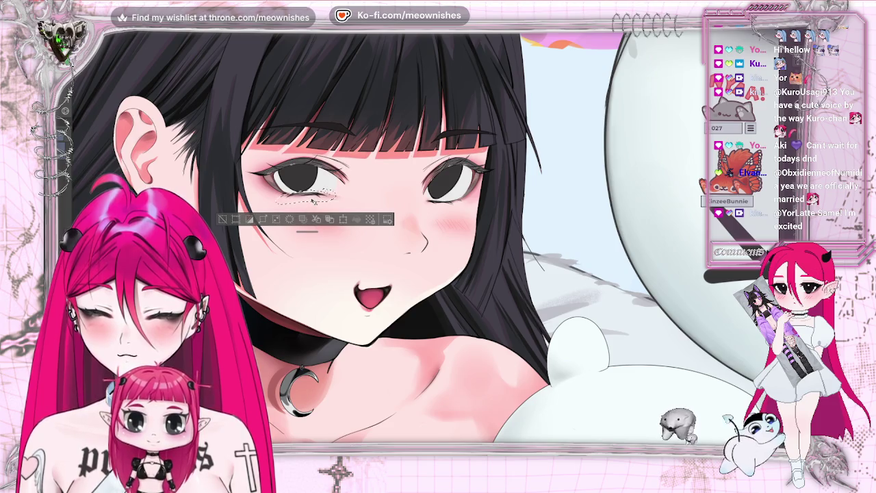
left_click(343, 219)
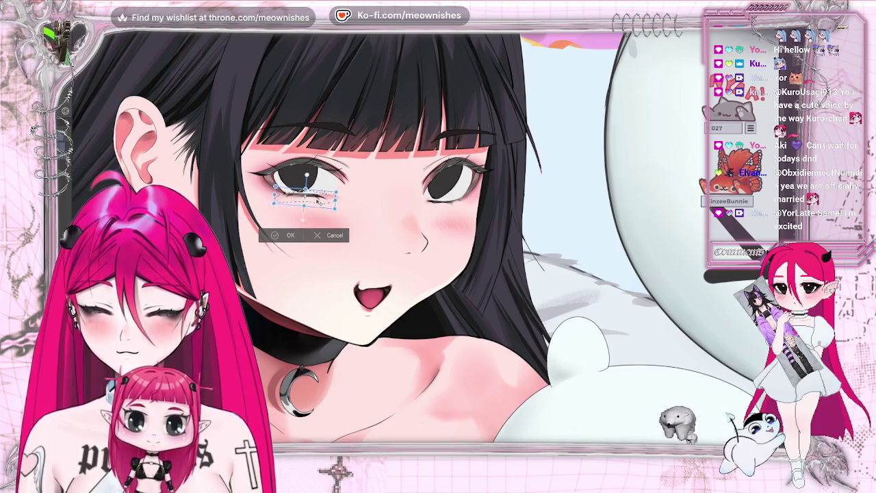
left_click(273, 234)
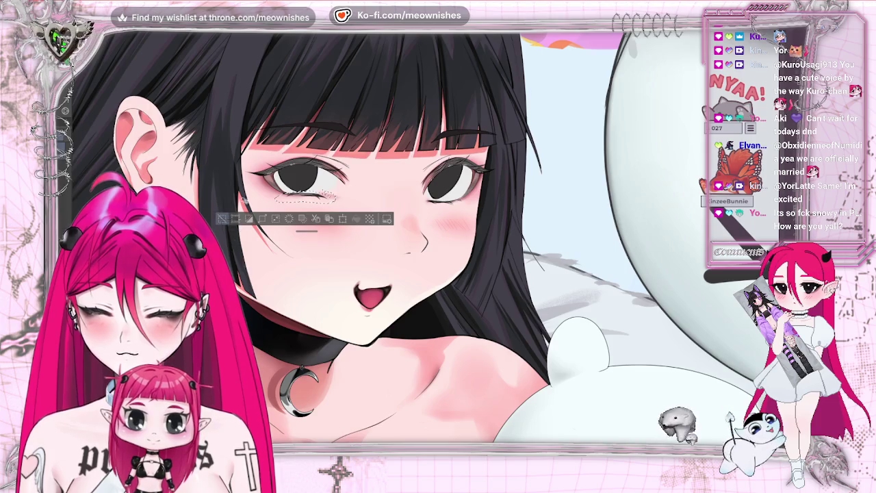
left_click(222, 219)
scroll(342, 239, "down", 5)
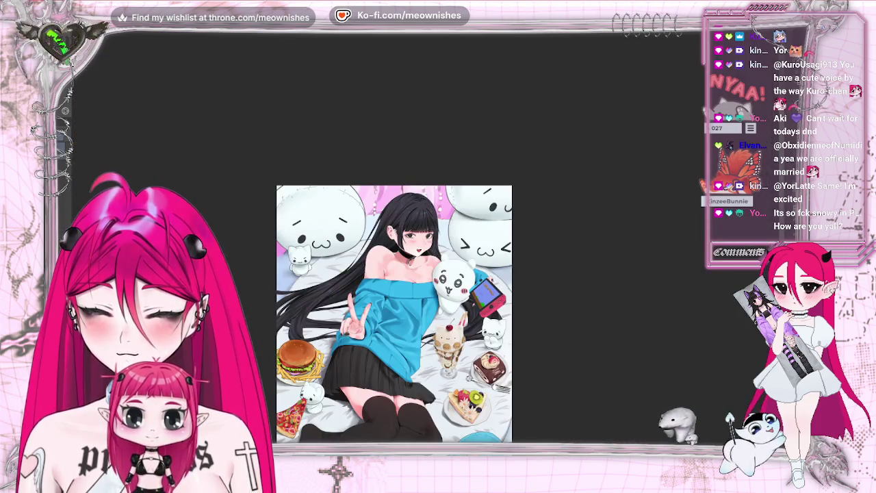
scroll(343, 239, "up", 5)
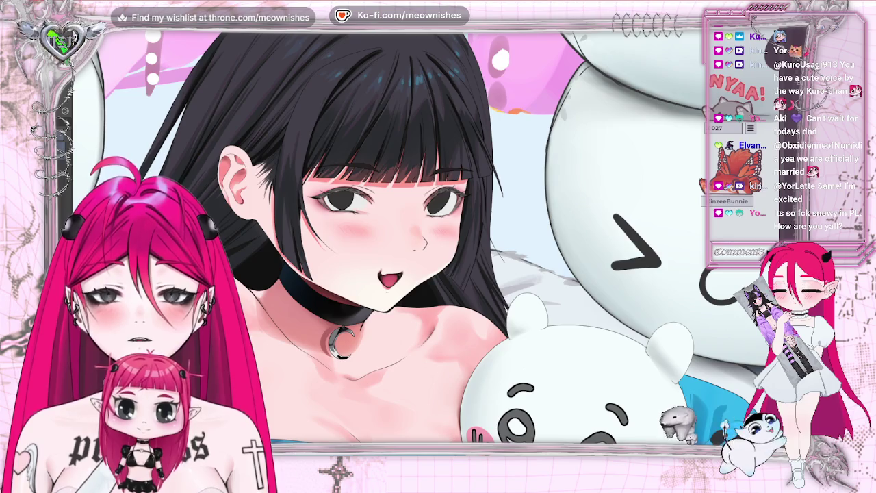
scroll(411, 239, "down", 5)
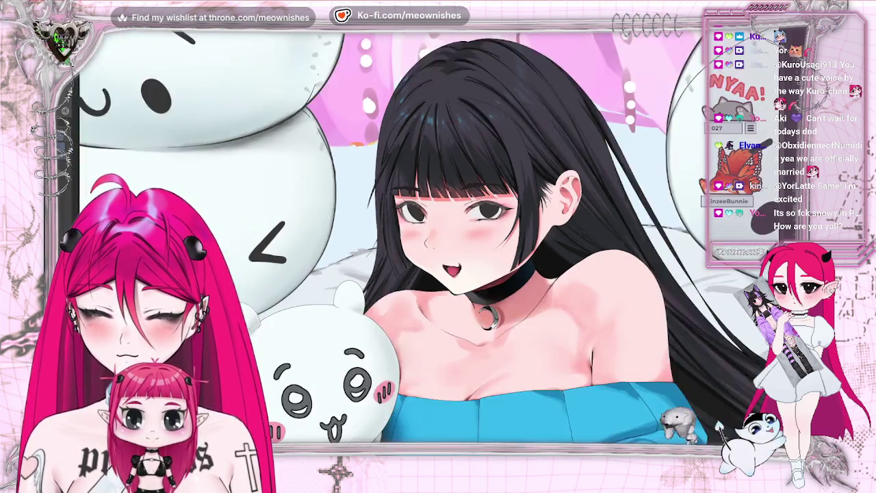
Nudge the lower lash under the left eye slightly left and down, then deselect.
scroll(410, 240, "up", 5)
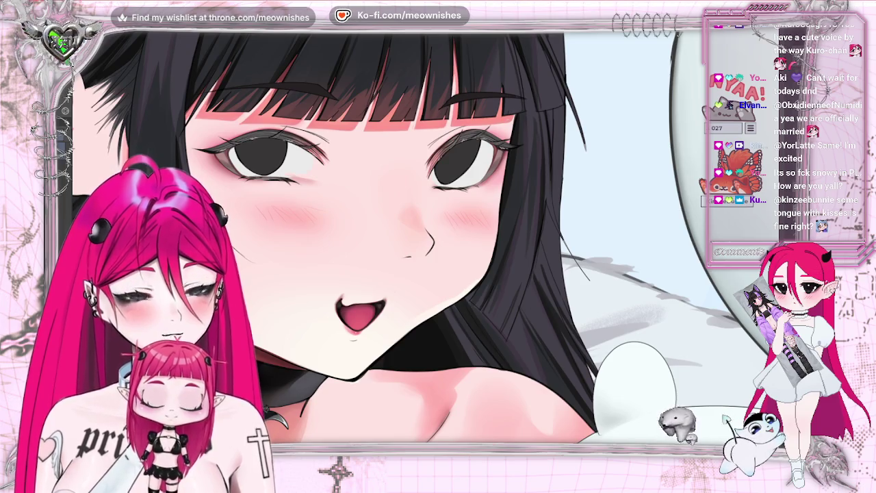
left_click_drag(245, 182, 322, 175)
key("ctrl+d")
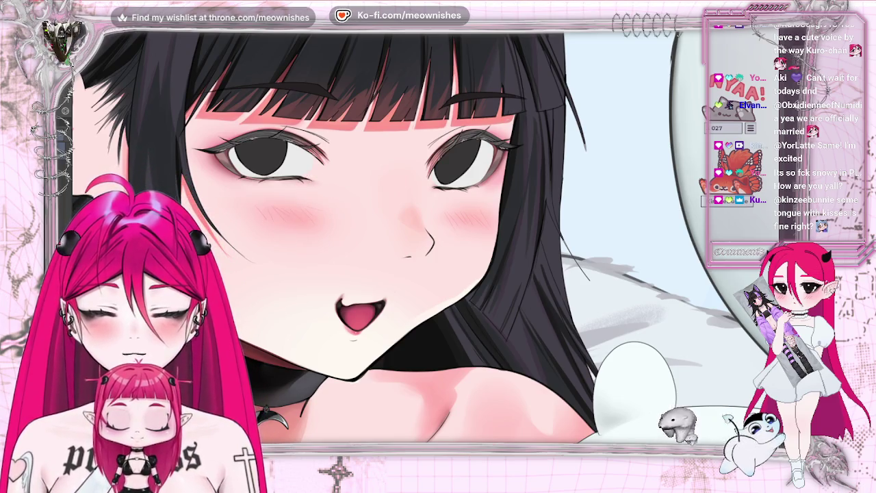
key("ctrl+z")
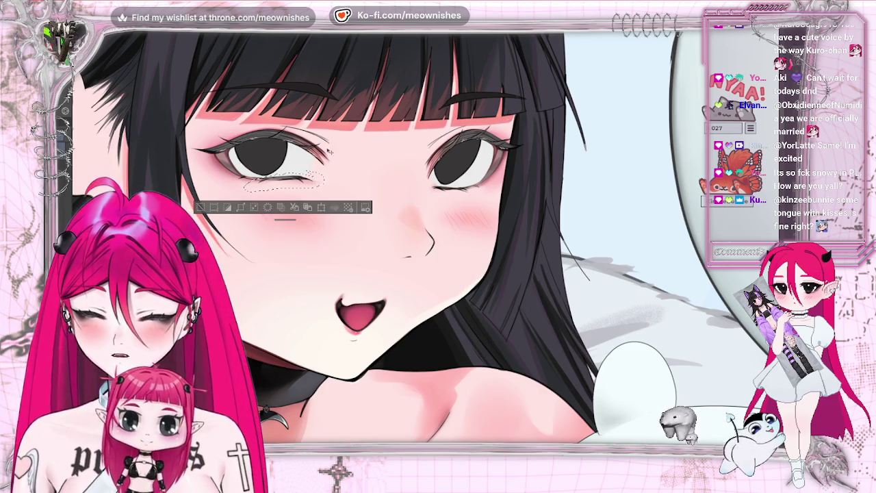
left_click(322, 207)
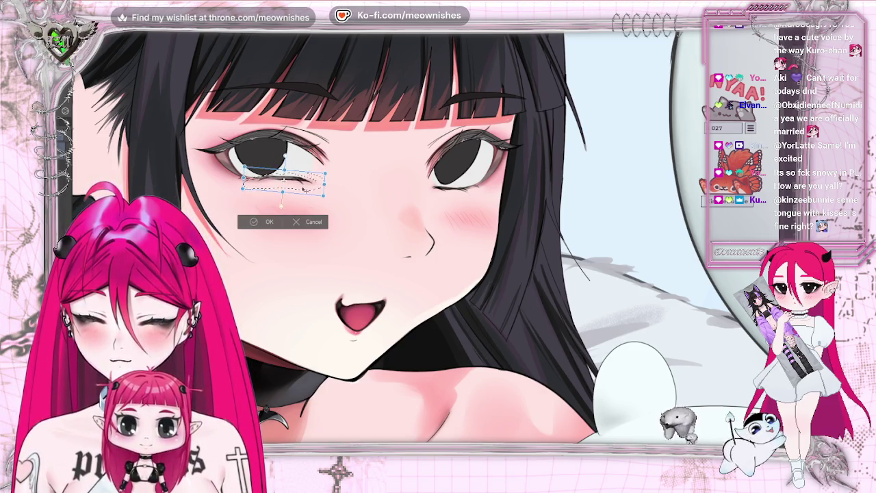
left_click_drag(306, 185, 306, 190)
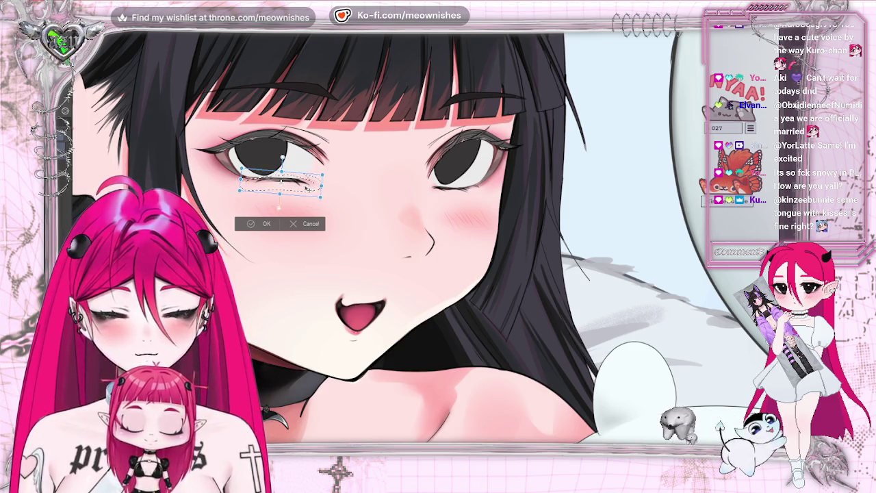
key("Return")
key("ctrl+d")
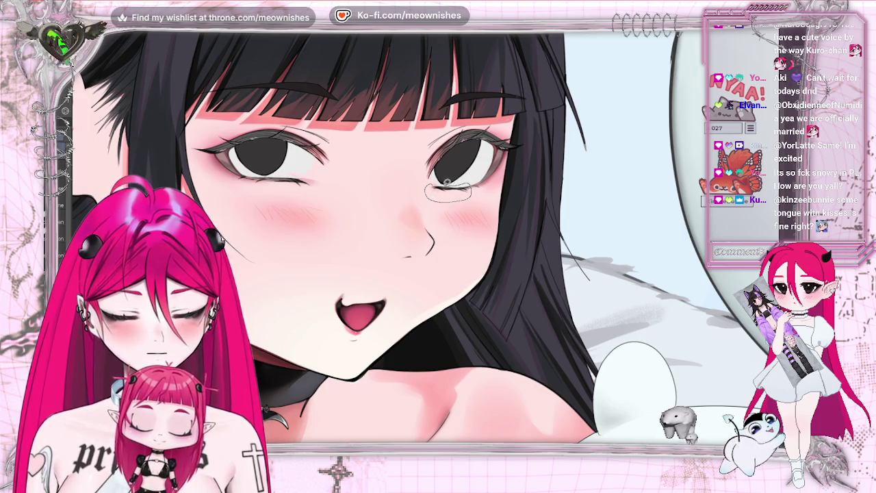
Nudge the lower lash under the right eye, then fit the whole illustration to the window.
left_click_drag(451, 182, 456, 176)
key("ctrl+t")
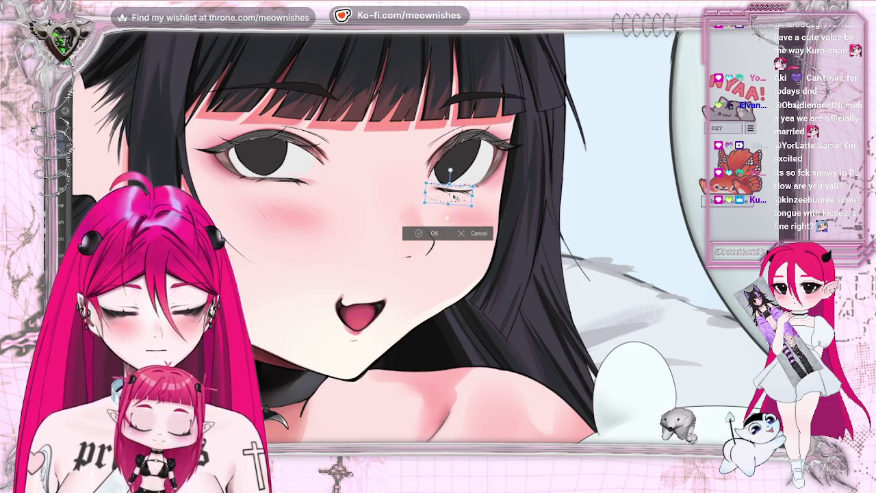
left_click_drag(500, 189, 502, 189)
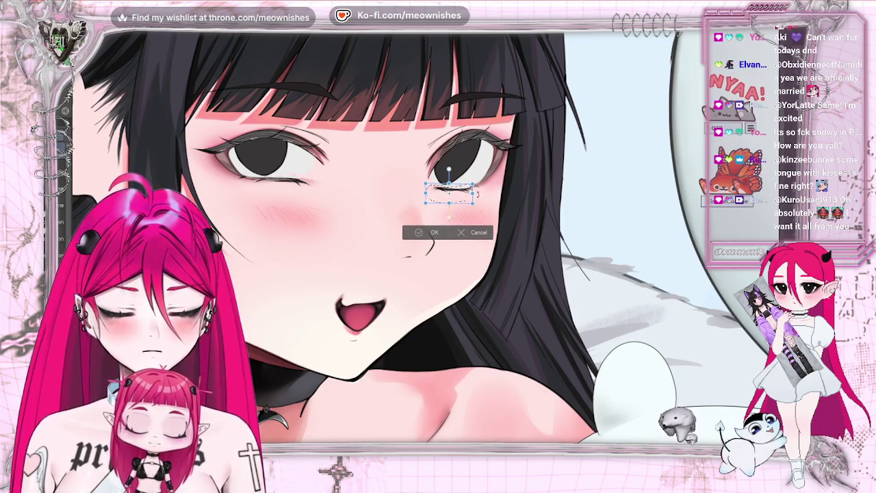
left_click(431, 232)
key("ctrl+d")
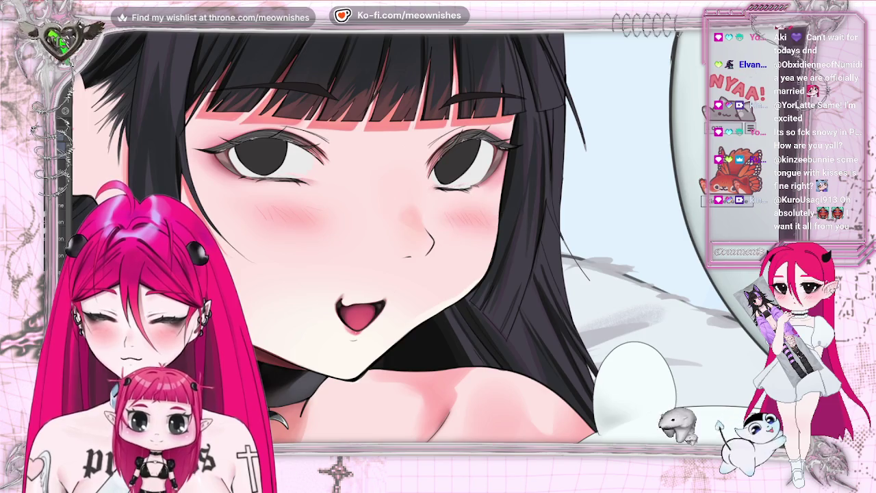
key("ctrl+0")
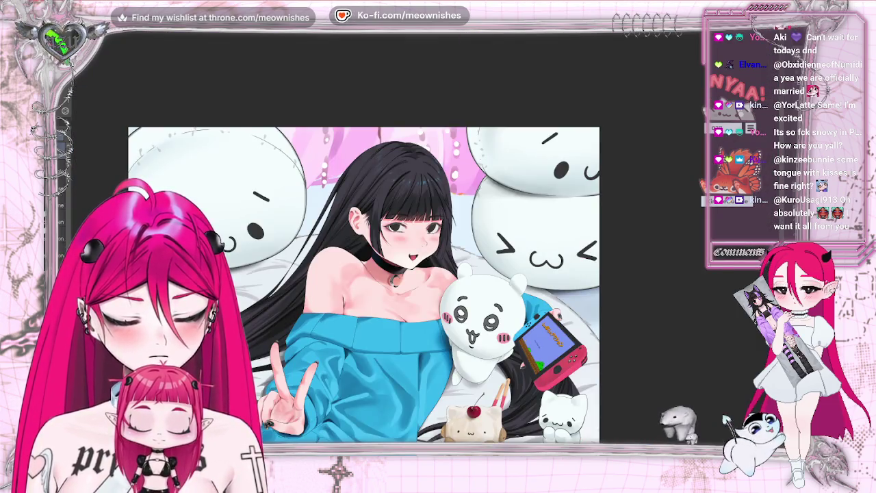
Mirror the view, shift the right-eye lower lash about 2 px right and down, then zoom out.
key("h")
key("h")
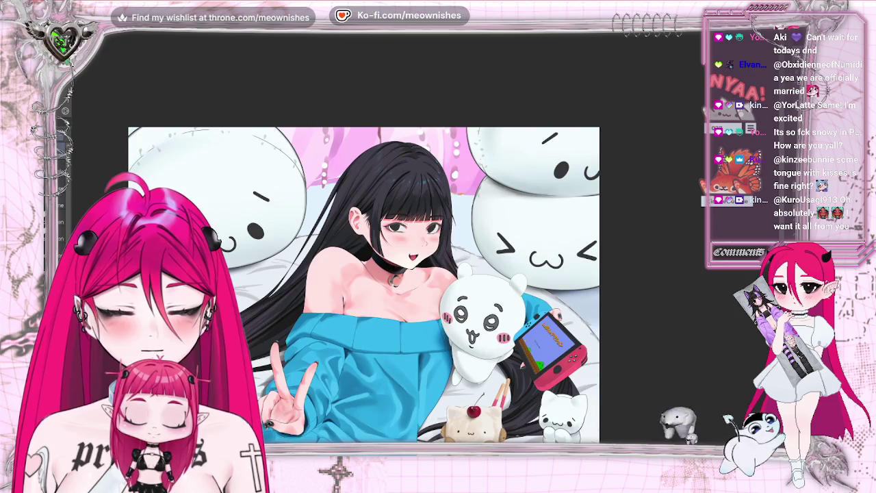
scroll(404, 243, "up", 5)
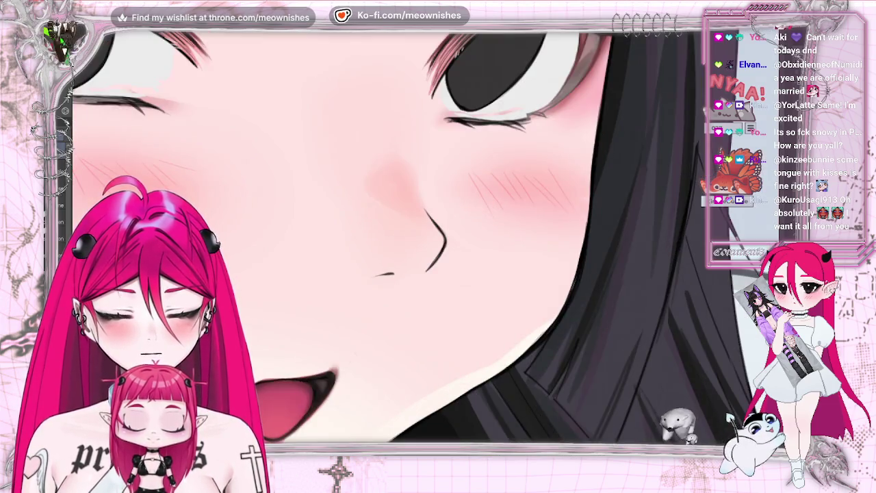
scroll(403, 236, "down", 5)
scroll(384, 225, "up", 5)
left_click_drag(427, 169, 431, 179)
left_click(490, 207)
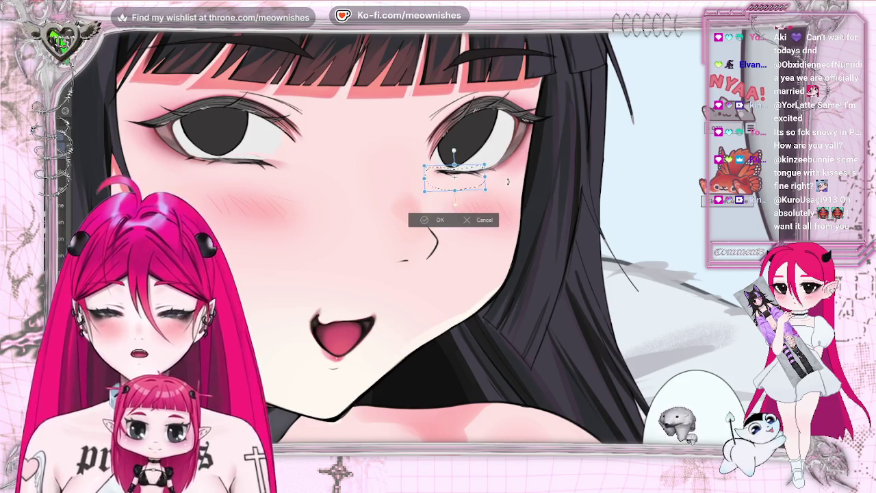
left_click_drag(465, 180, 467, 183)
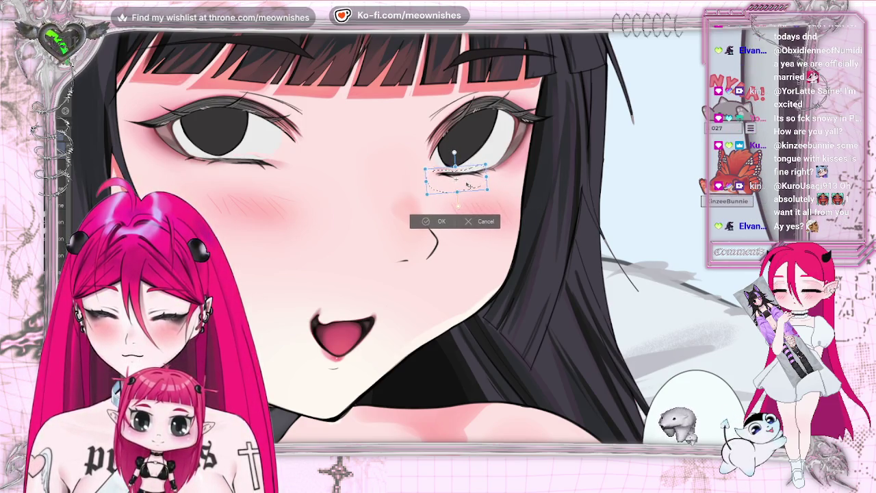
left_click(423, 223)
key("ctrl+d")
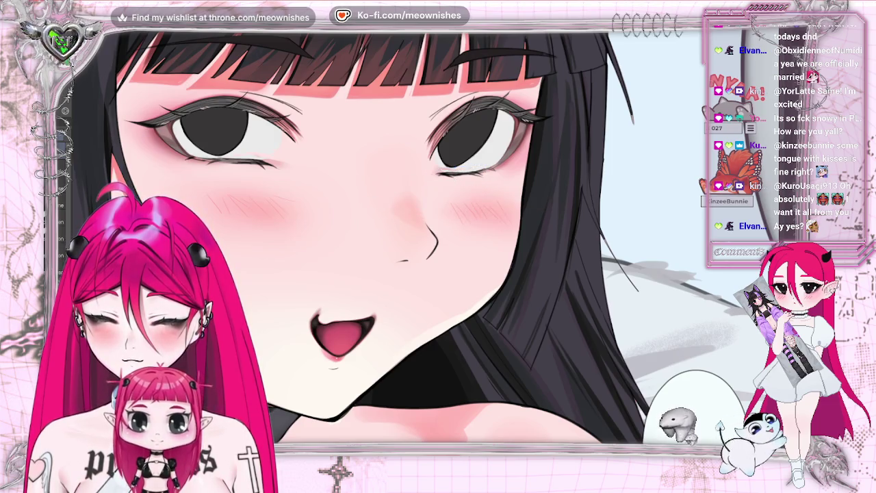
scroll(420, 228, "down", 3)
scroll(394, 314, "down", 3)
scroll(394, 313, "down", 3)
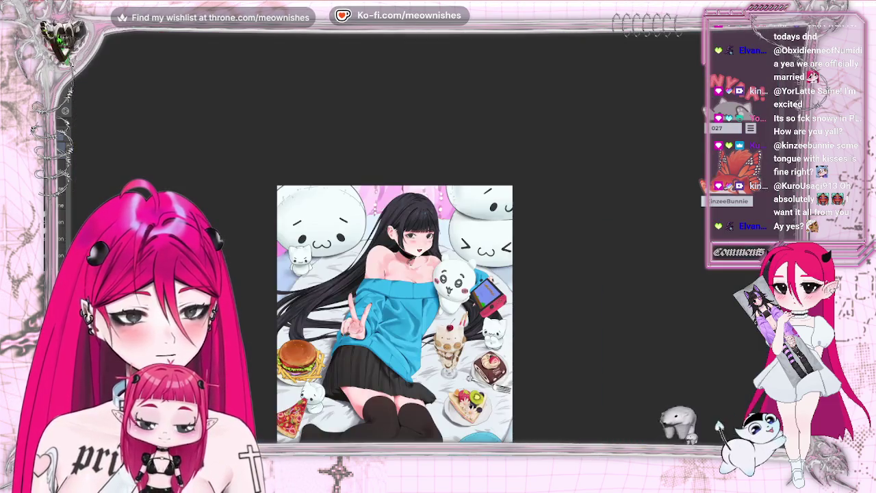
key("h")
key("h")
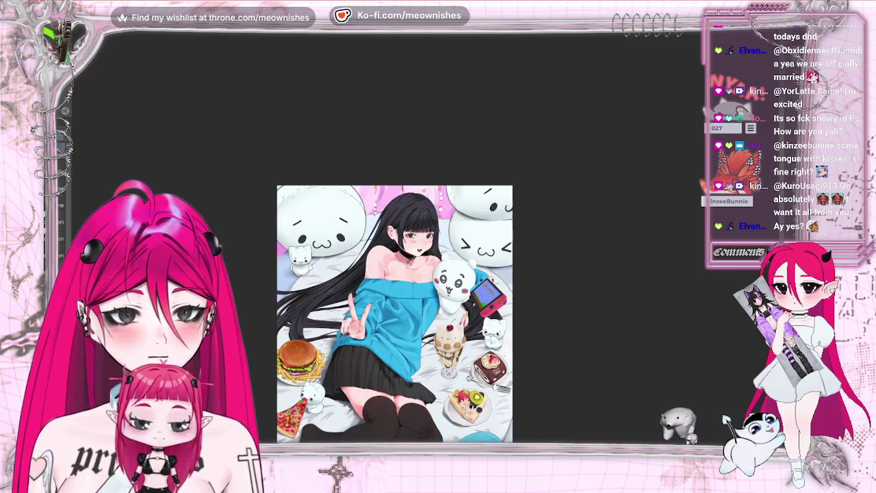
scroll(415, 240, "up", 5)
scroll(415, 240, "up", 3)
scroll(416, 241, "up", 2)
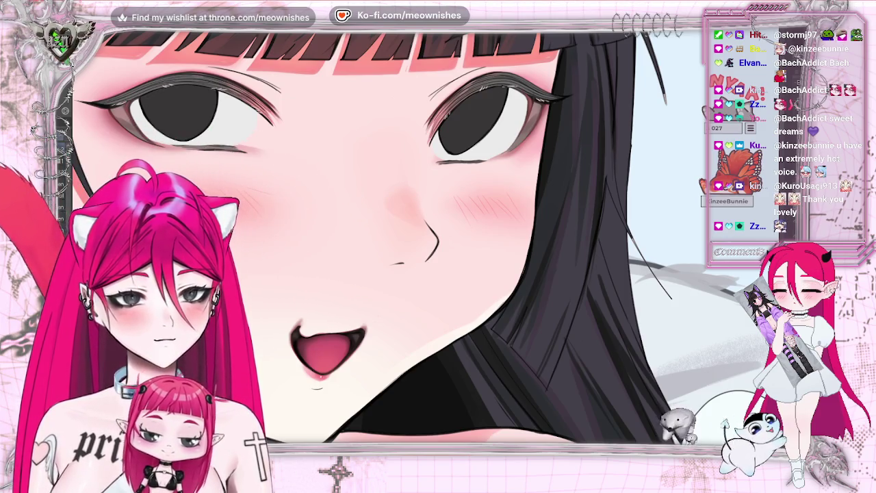
left_click_drag(329, 346, 524, 346)
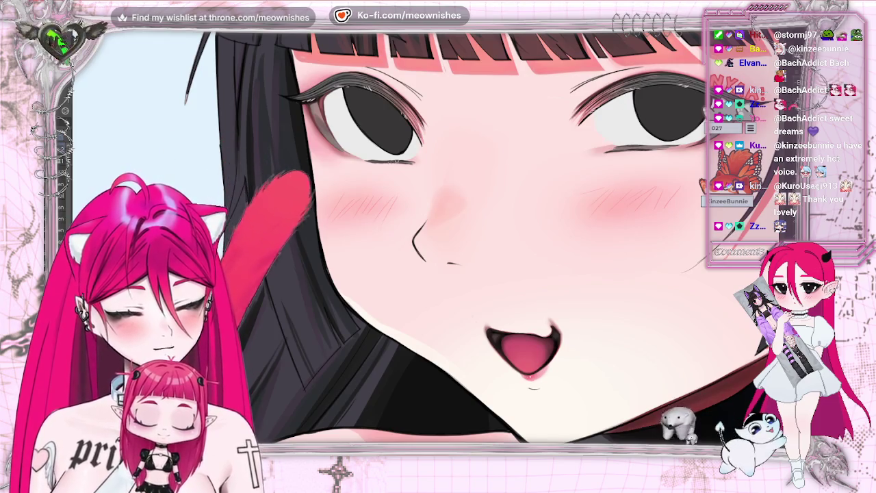
left_click_drag(739, 303, 499, 302)
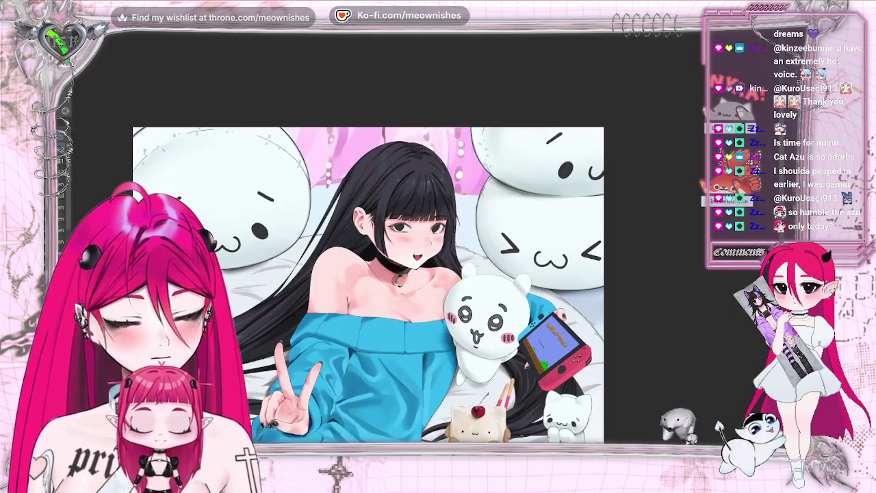
key("h")
key("h")
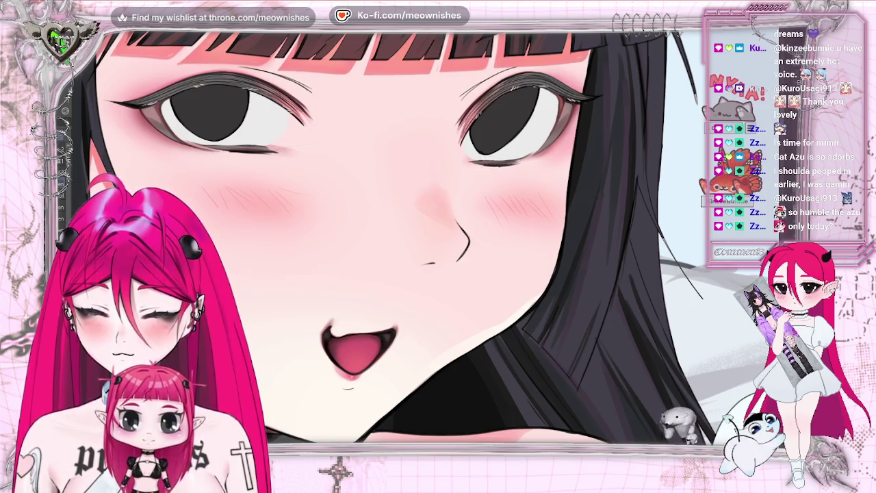
Flip the canvas display horizontally with the M shortcut to compare the face's two sides.
key("m")
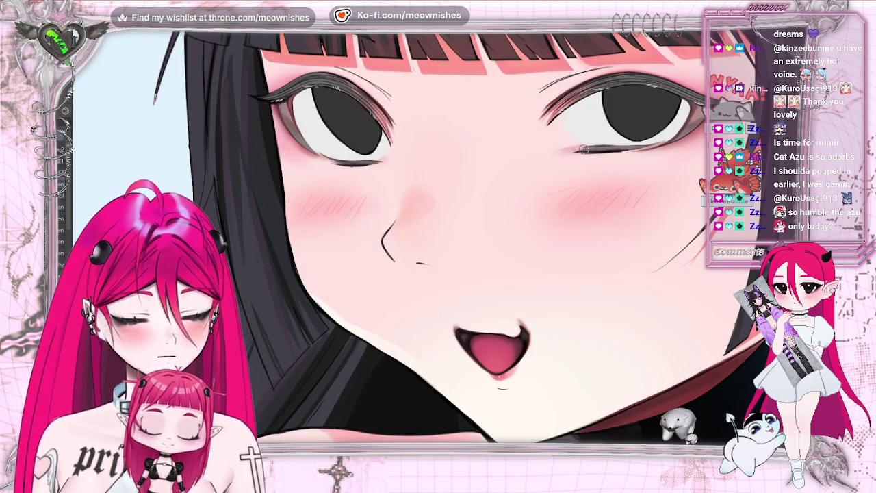